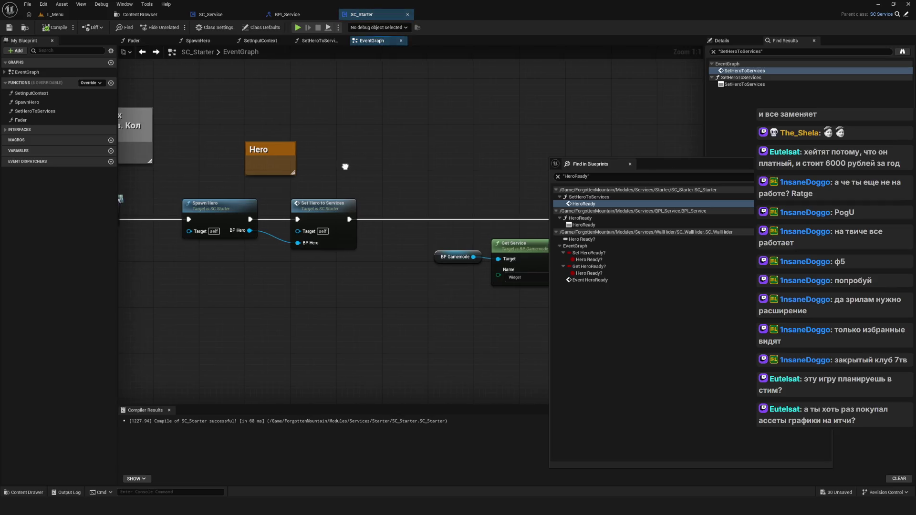
Step: Look inside the SpawnHero function graph, then open the SetHeroToServices function graph
left_click_drag(216, 170, 262, 267)
double_click(234, 211)
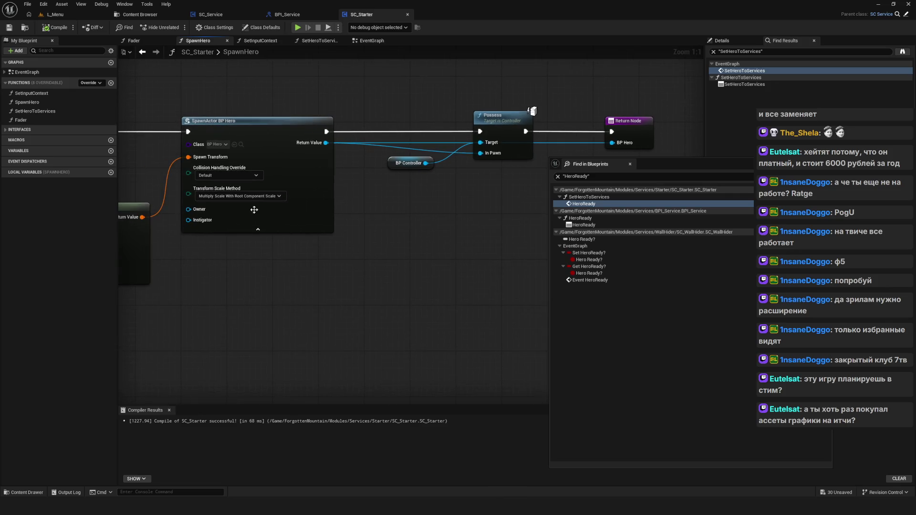
key("alt+Left")
double_click(286, 199)
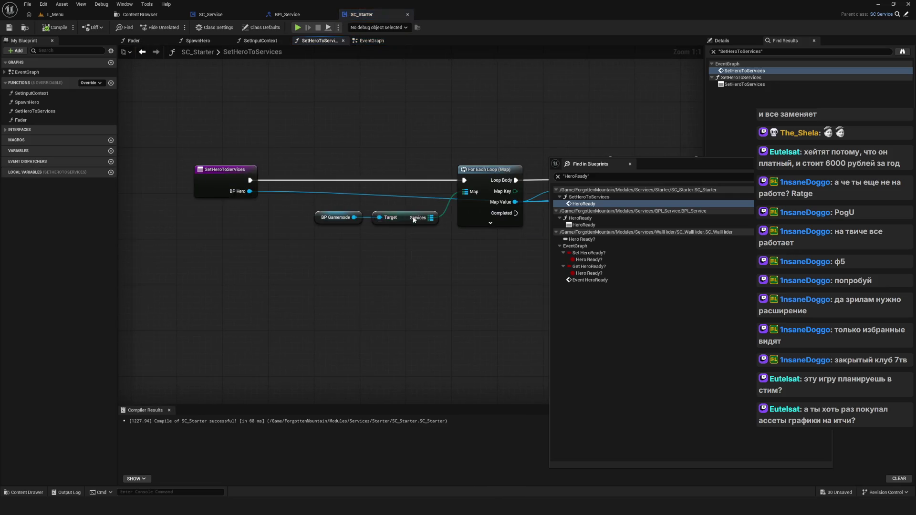
Step: Shift the BP Gamemode, Target and For Each Loop nodes left and nudge Set Hero right
left_click_drag(296, 236, 394, 240)
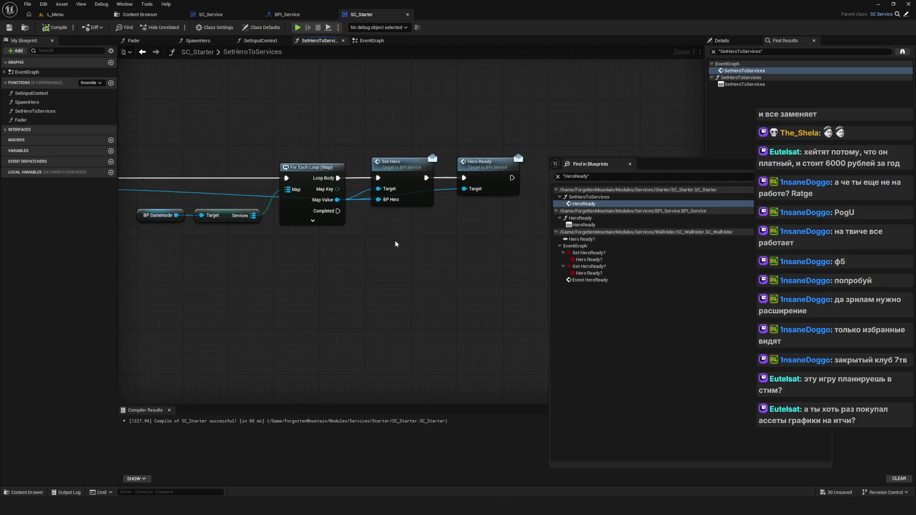
left_click_drag(300, 228, 391, 236)
left_click_drag(243, 149, 419, 261)
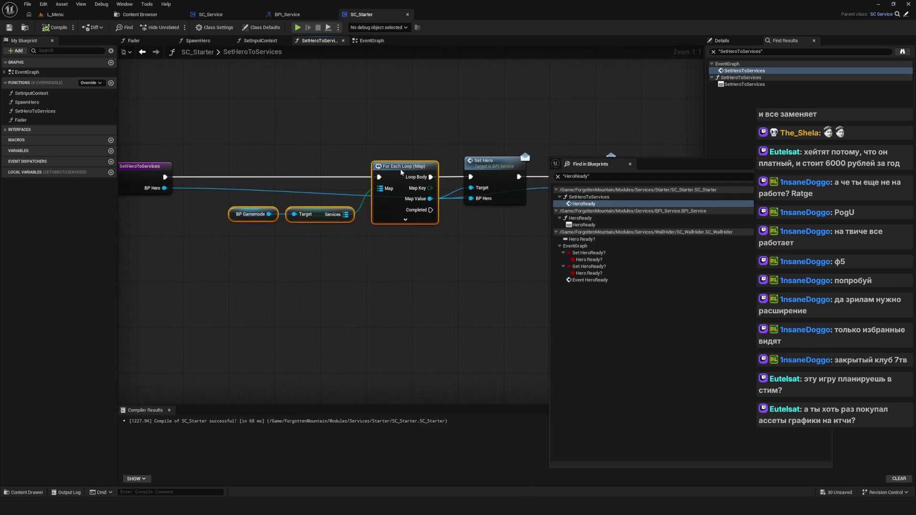
mouse_move(402, 176)
left_mouse_down()
mouse_move(351, 175)
mouse_move(378, 175)
mouse_move(368, 183)
left_mouse_up()
left_click(377, 183, "ctrl")
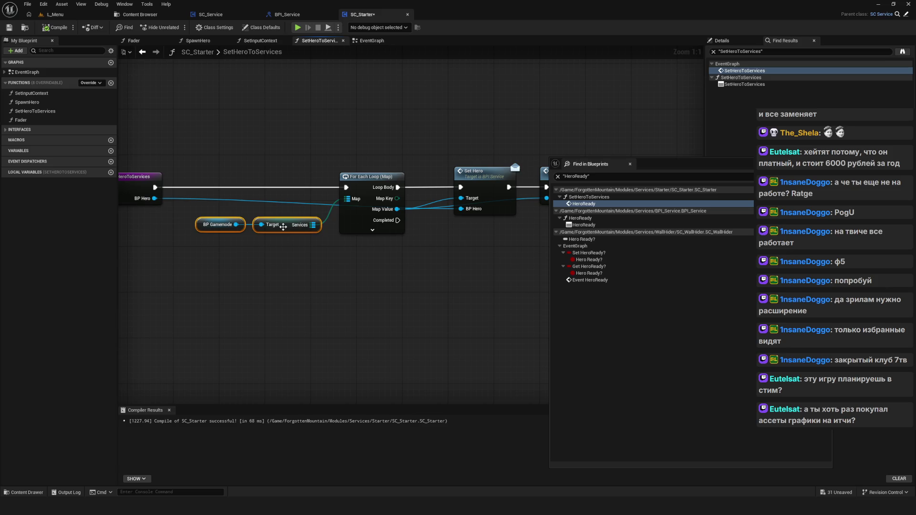
left_click_drag(210, 224, 220, 217)
left_click_drag(350, 235, 215, 245)
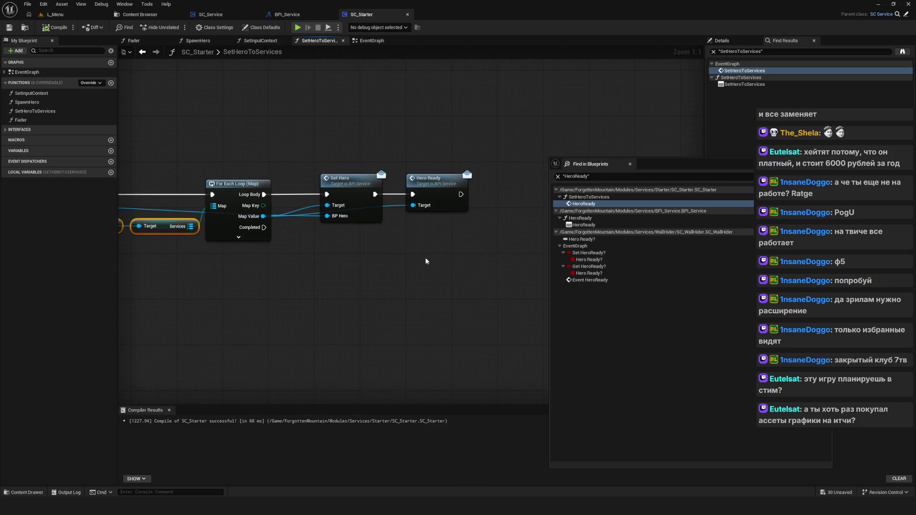
mouse_move(353, 181)
left_mouse_down()
mouse_move(364, 181)
mouse_move(351, 179)
mouse_move(345, 150)
mouse_move(346, 186)
left_mouse_up()
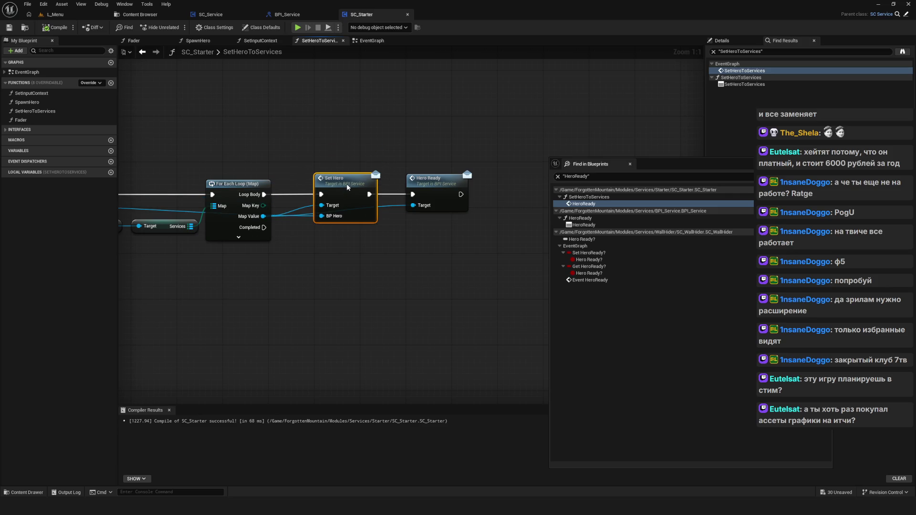
left_click_drag(399, 206, 369, 209)
left_click_drag(390, 150, 450, 282)
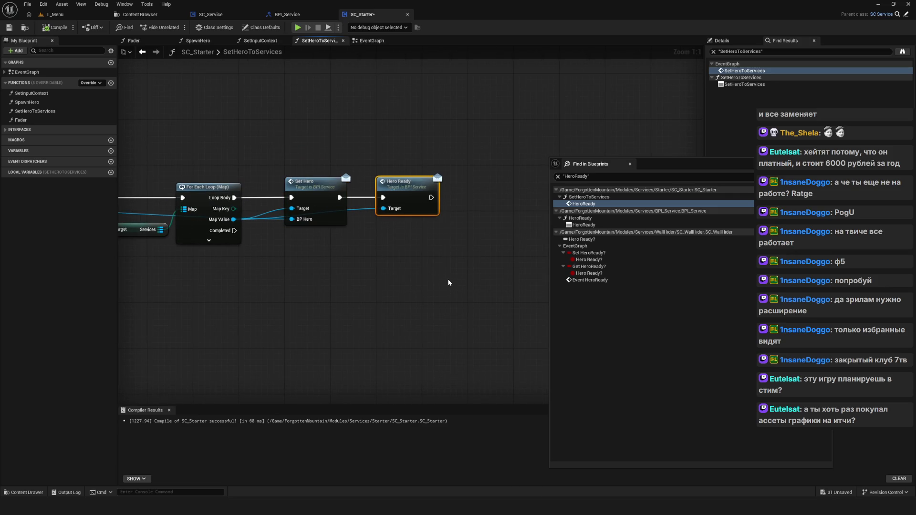
left_click(450, 282)
Step: Review the For Each Loop → Set Hero → Hero Ready chain and save SC_Starter
left_click(400, 182)
left_click_drag(400, 187, 311, 185)
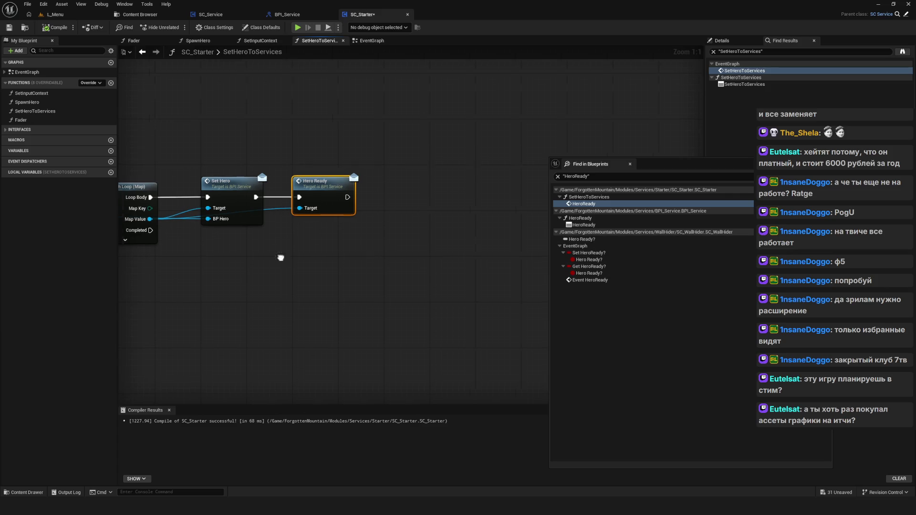
scroll(351, 261, "down", 5)
scroll(312, 260, "up", 5)
left_click_drag(337, 251, 312, 236)
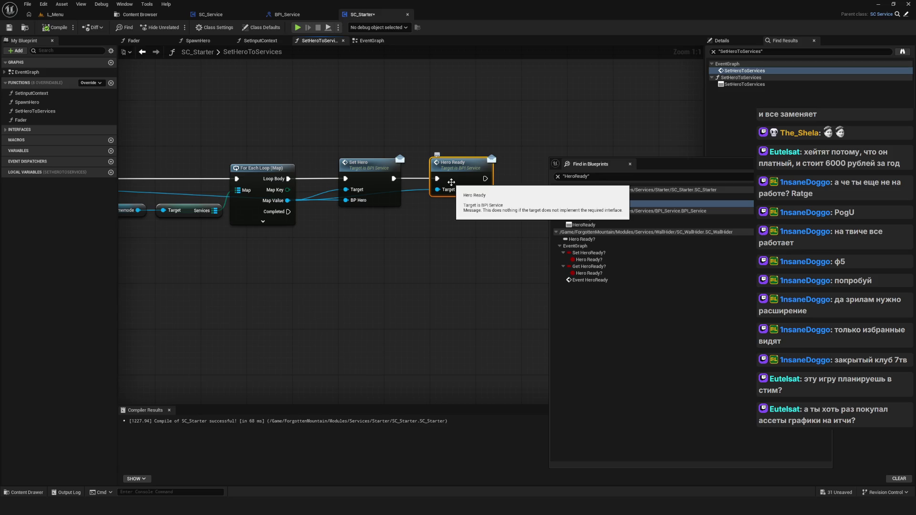
mouse_move(353, 280)
left_mouse_down()
mouse_move(324, 294)
mouse_move(404, 320)
mouse_move(372, 331)
left_mouse_up()
left_click(9, 28)
Step: Pan from the SetHeroToServices entry node across to the Hero Ready node
mouse_move(286, 178)
left_mouse_down()
mouse_move(273, 208)
mouse_move(390, 262)
left_mouse_up()
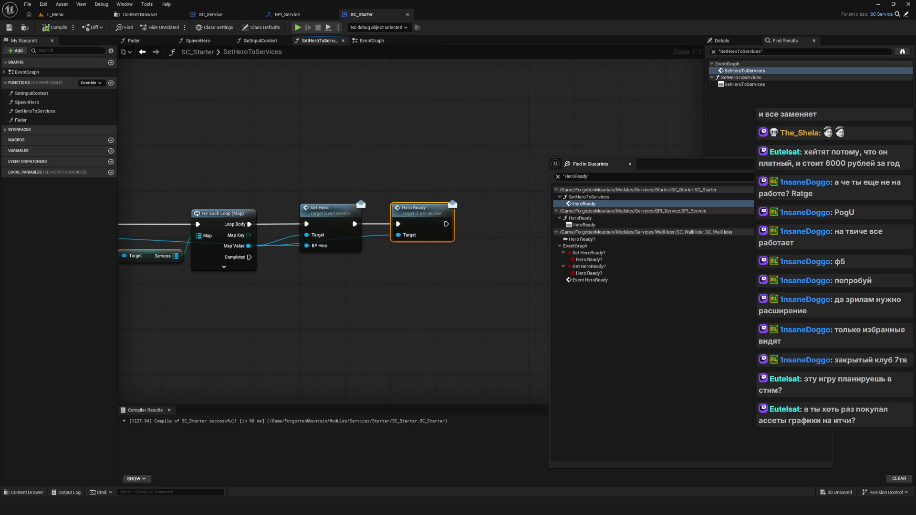
left_click_drag(330, 251, 363, 257)
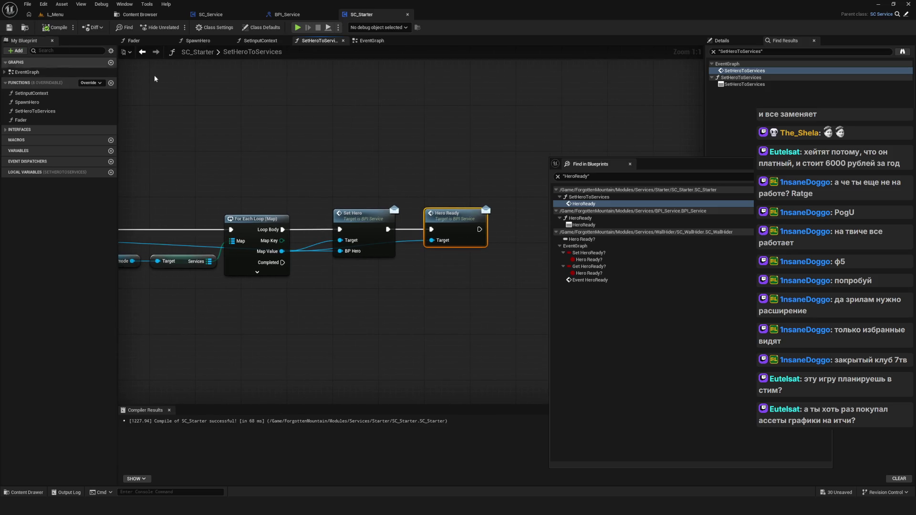
mouse_move(325, 154)
left_mouse_down()
mouse_move(489, 150)
mouse_move(470, 150)
left_mouse_up()
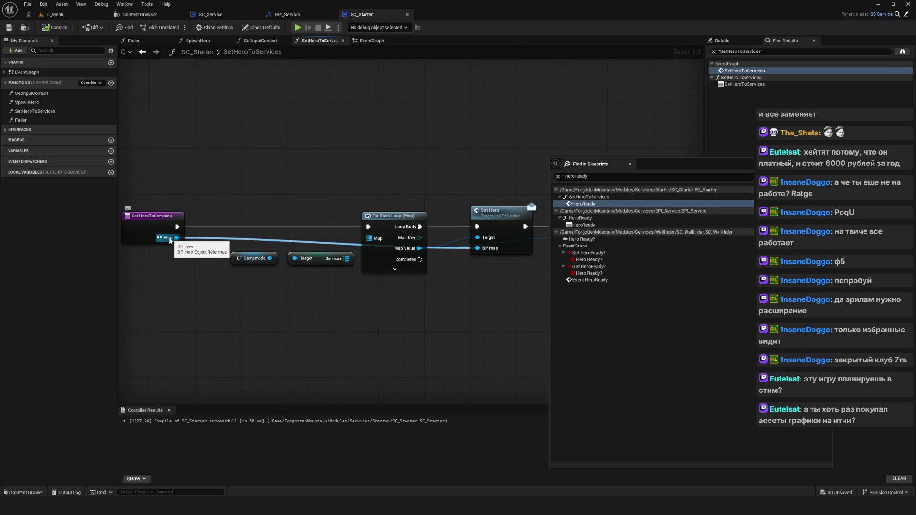
left_click_drag(494, 317, 393, 285)
mouse_move(370, 142)
left_mouse_down()
mouse_move(424, 341)
mouse_move(390, 346)
left_mouse_up()
left_click_drag(338, 219, 264, 216)
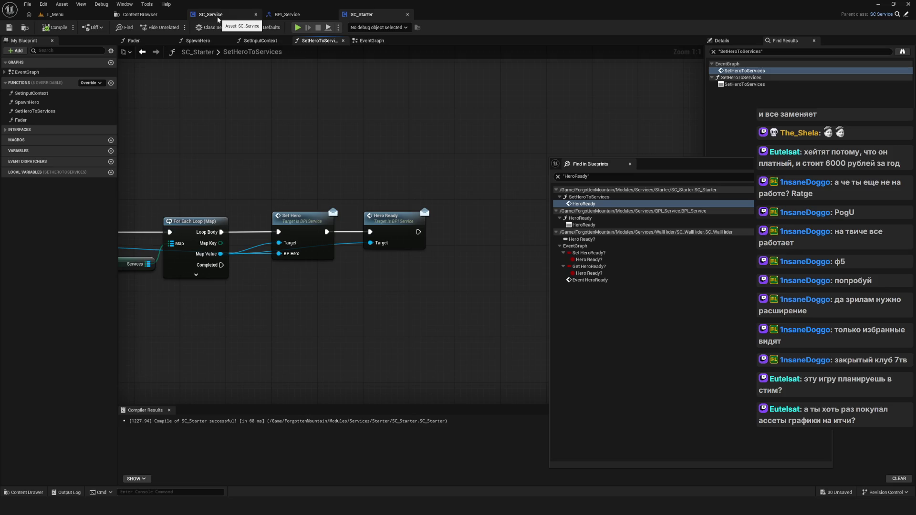
mouse_move(246, 140)
left_mouse_down()
mouse_move(288, 155)
mouse_move(434, 149)
left_mouse_up()
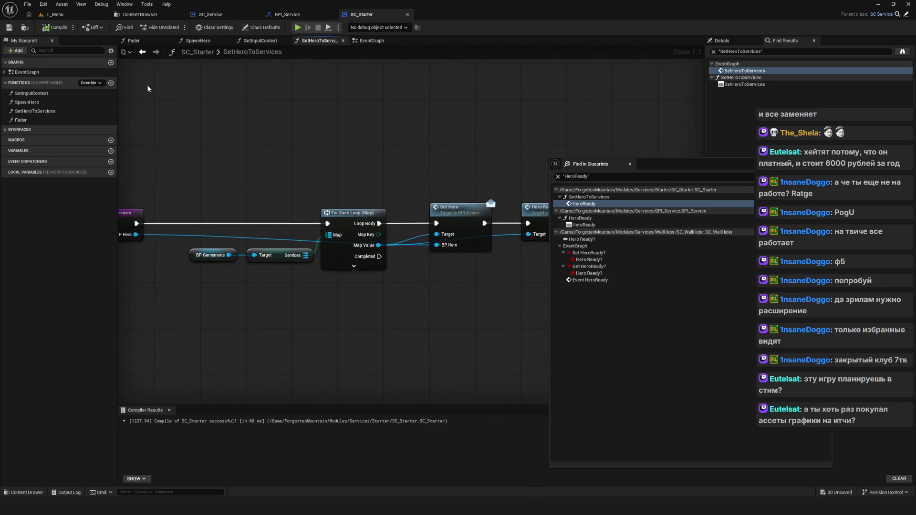
Step: Compile and save SC_Starter, and bring Set Hero and Hero Ready into view
left_click(142, 52)
left_click(155, 52)
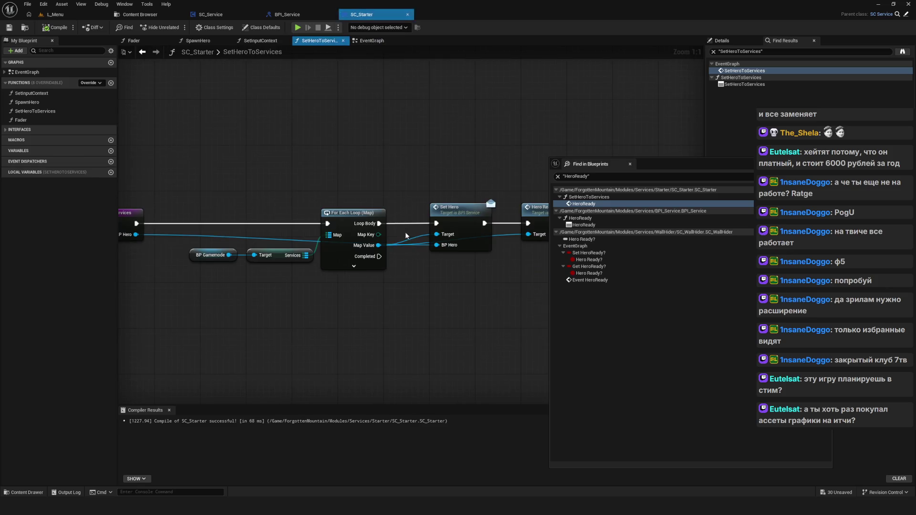
left_click_drag(193, 253, 87, 191)
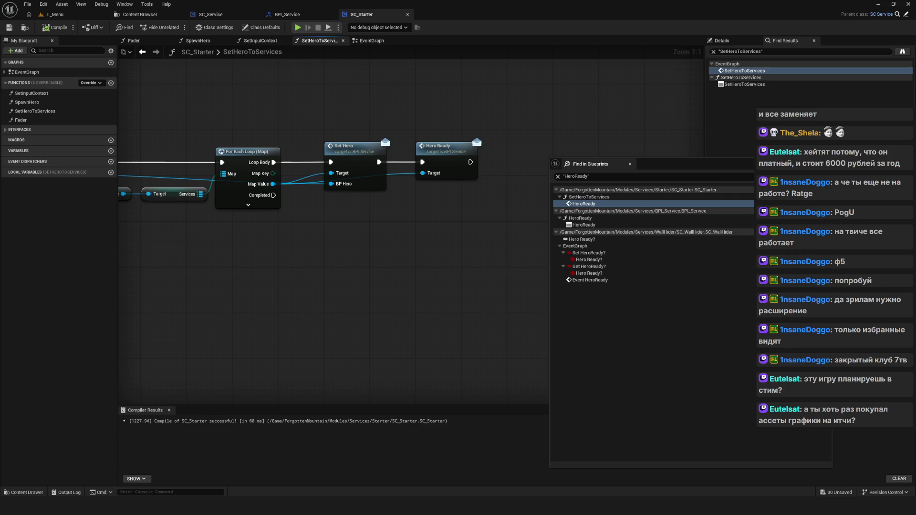
left_click_drag(334, 286, 364, 310)
Step: Realign the BP Gamemode, Services and For Each Loop nodes with small left and right moves
left_click_drag(146, 202, 318, 321)
left_click(309, 314)
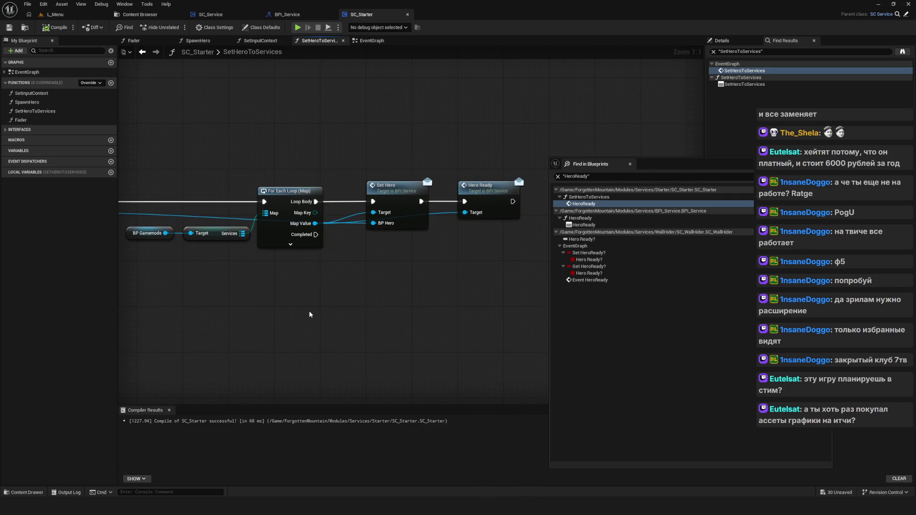
left_click_drag(264, 261, 243, 298)
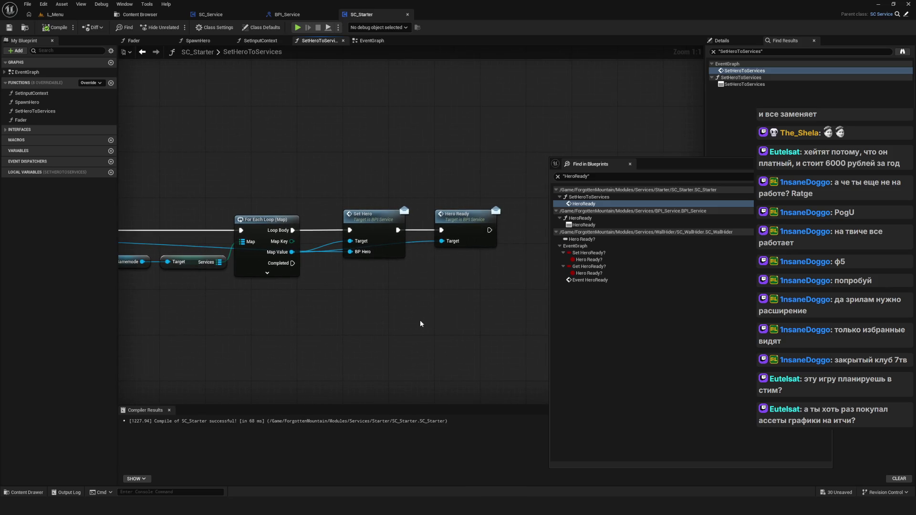
mouse_move(420, 324)
left_mouse_down()
mouse_move(387, 328)
mouse_move(443, 327)
left_mouse_up()
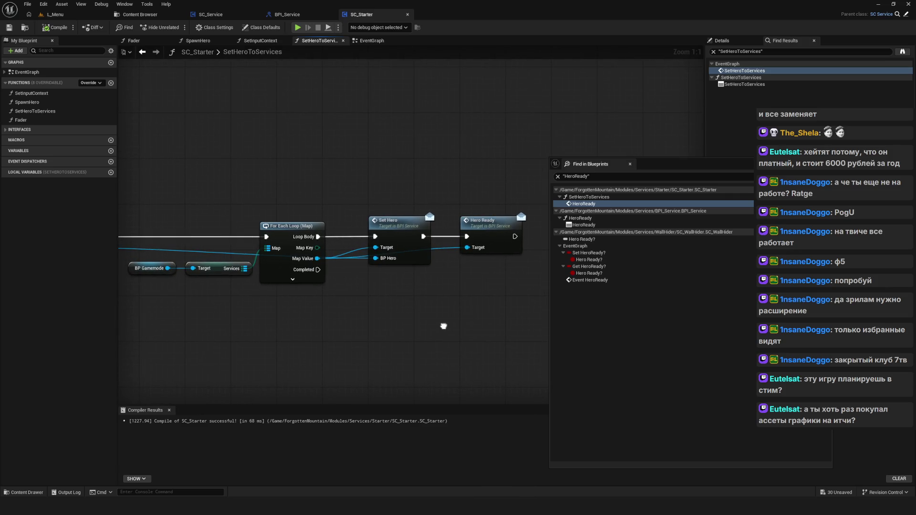
left_click_drag(169, 188, 309, 345)
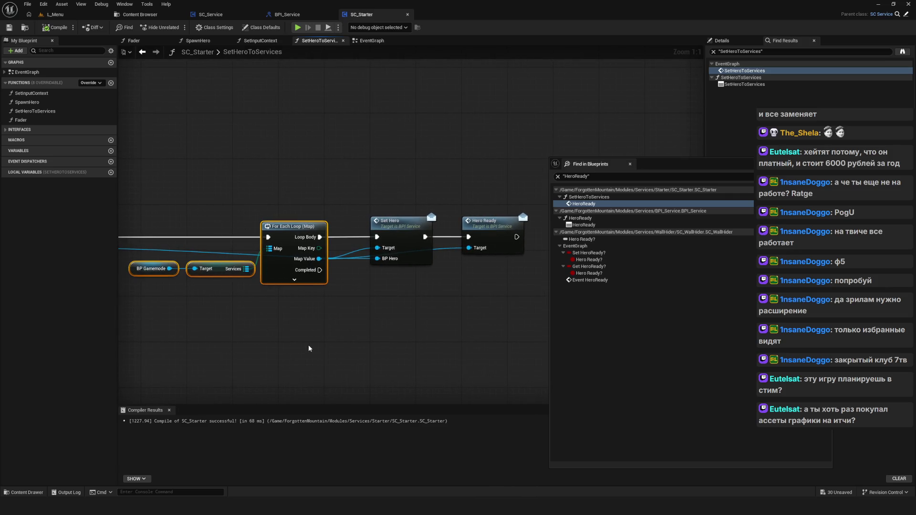
mouse_move(292, 230)
left_mouse_down()
mouse_move(270, 231)
mouse_move(289, 231)
left_mouse_up()
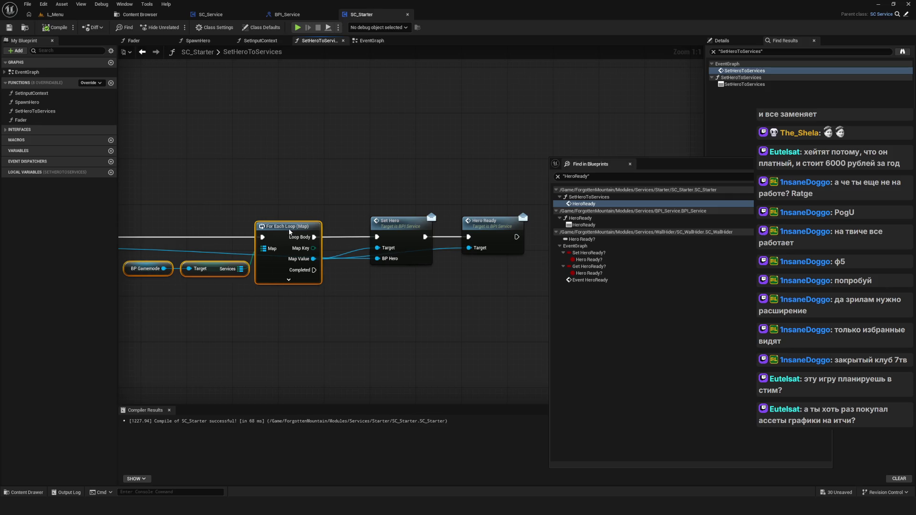
left_click_drag(378, 291, 322, 293)
mouse_move(237, 234)
left_mouse_down()
mouse_move(284, 256)
mouse_move(261, 244)
left_mouse_up()
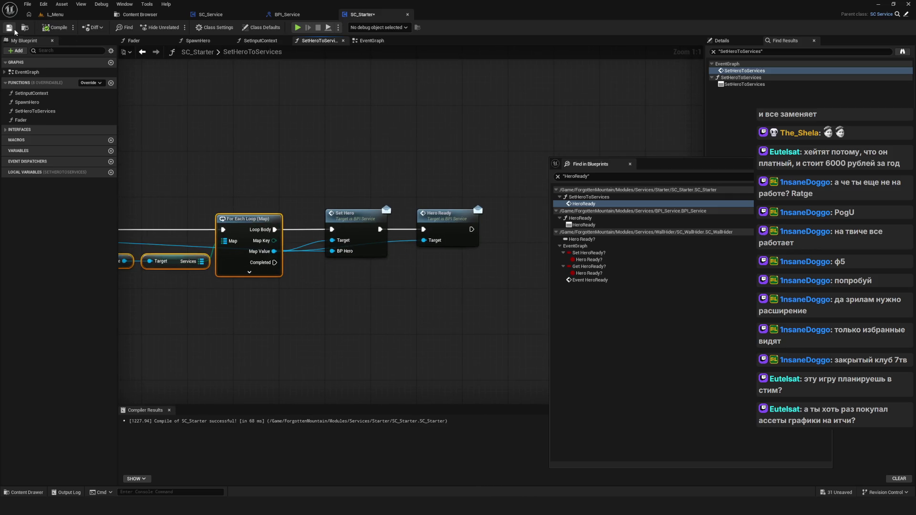
left_click_drag(325, 217, 295, 239)
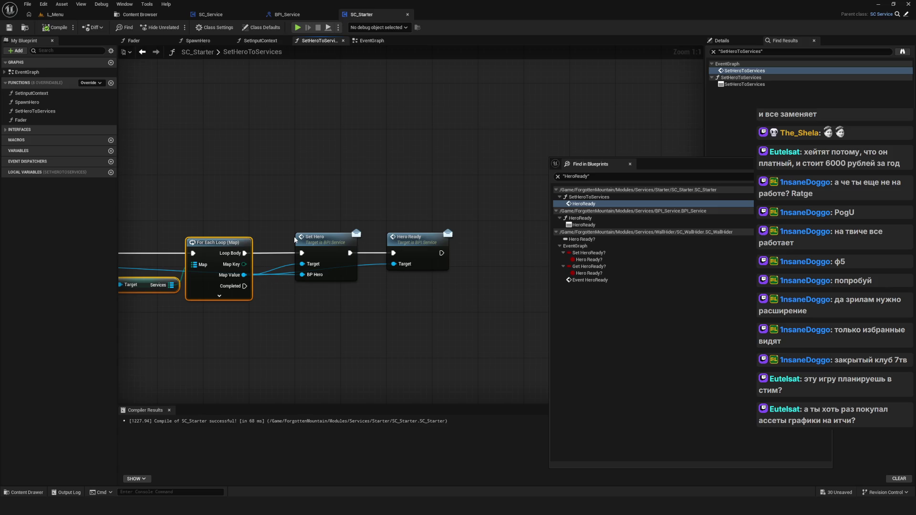
left_click_drag(294, 238, 340, 212)
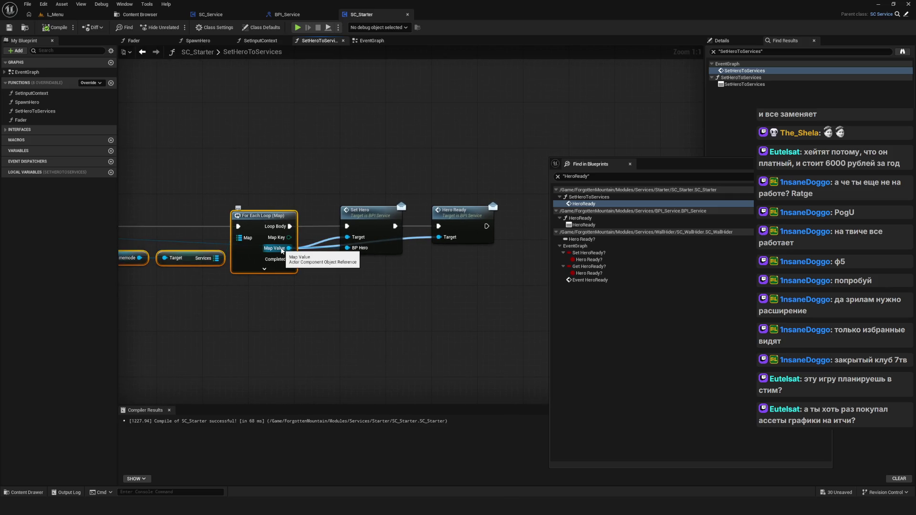
Step: Inspect the Set Hero, BP Gamemode and Target nodes, zooming in and out briefly
left_click_drag(360, 138, 380, 312)
mouse_move(335, 194)
left_mouse_down()
mouse_move(281, 310)
mouse_move(402, 186)
left_mouse_up()
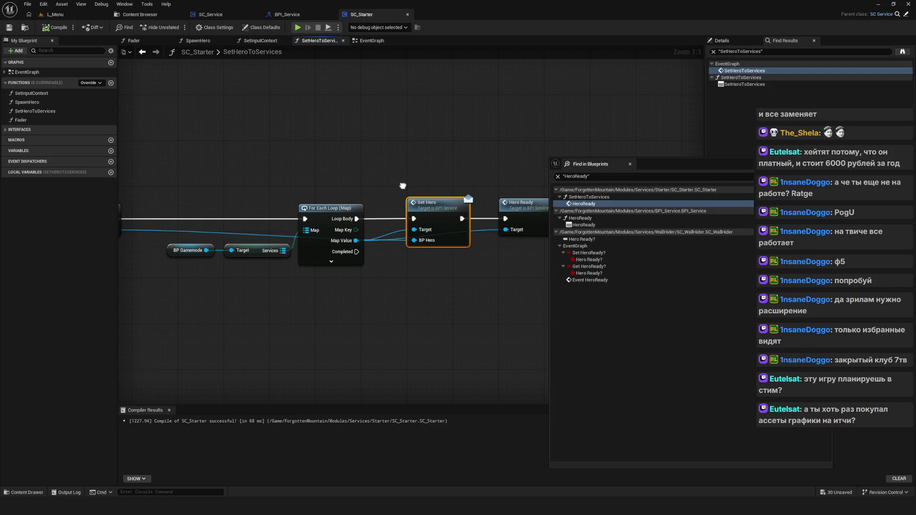
mouse_move(186, 167)
left_mouse_down()
mouse_move(167, 291)
mouse_move(185, 328)
mouse_move(282, 355)
left_mouse_up()
left_click(282, 355)
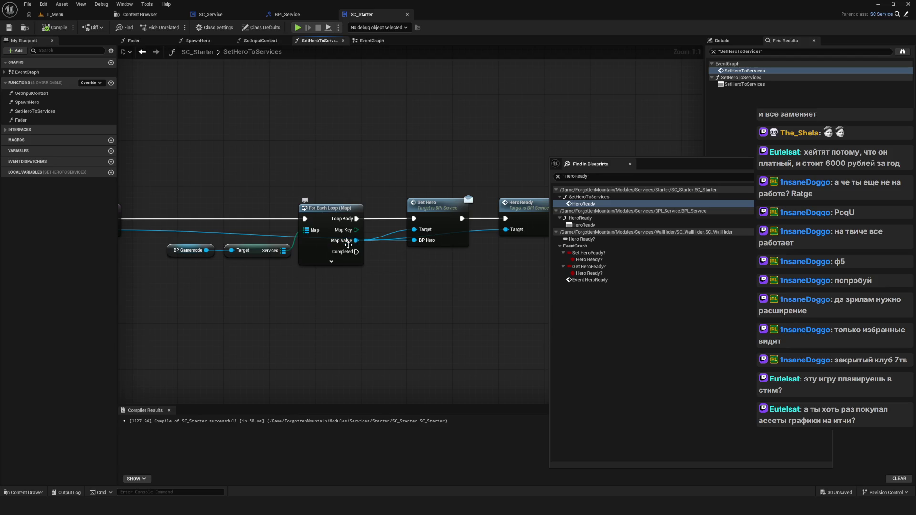
left_click(429, 215)
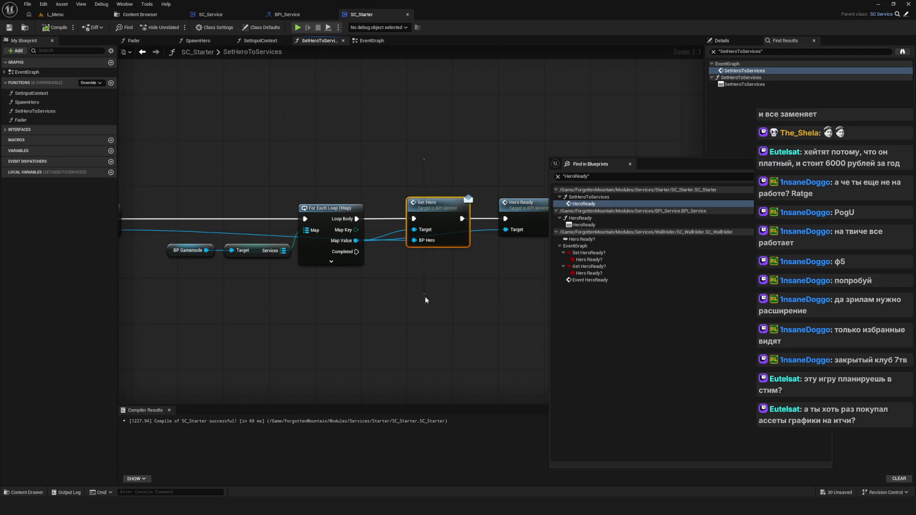
scroll(339, 302, "down", 7)
scroll(314, 340, "up", 6)
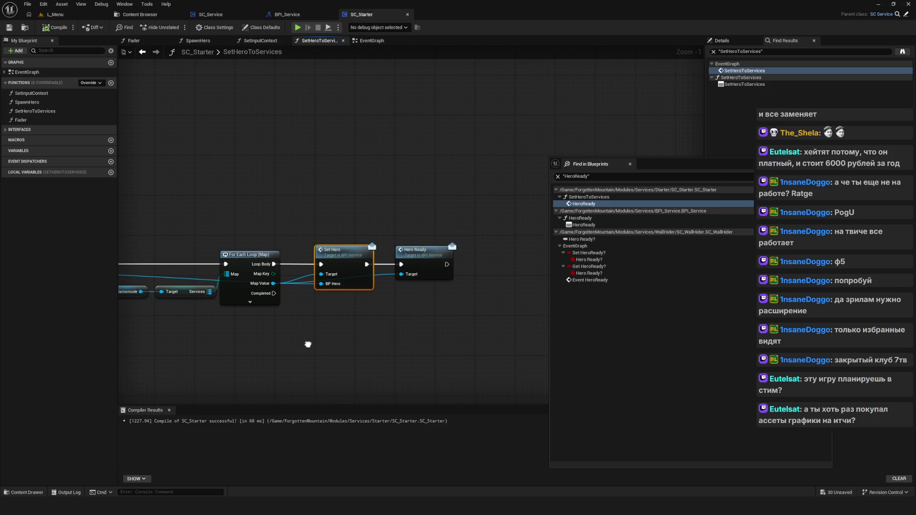
double_click(258, 54)
Step: In SC_Service, select Event SetHero and SET and show the BP_Hero variable's properties
left_click(210, 14)
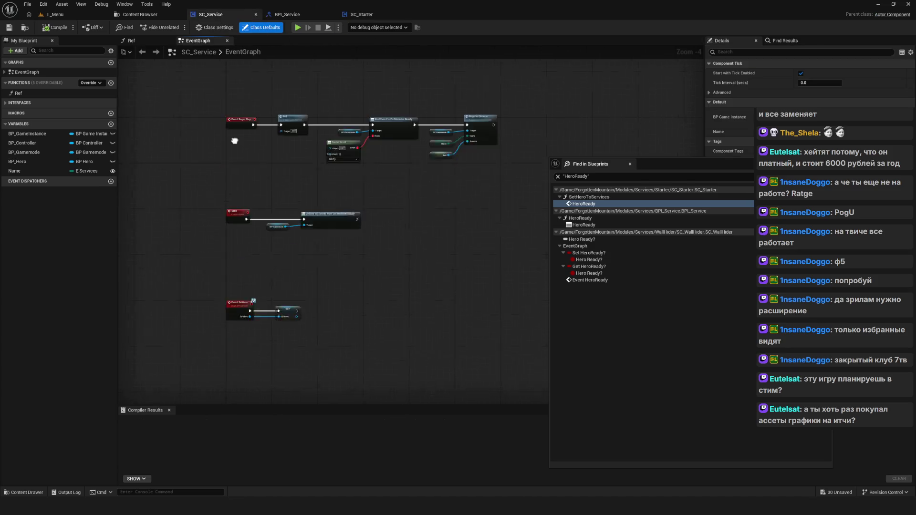
mouse_move(193, 139)
left_mouse_down()
mouse_move(240, 202)
mouse_move(433, 270)
left_mouse_up()
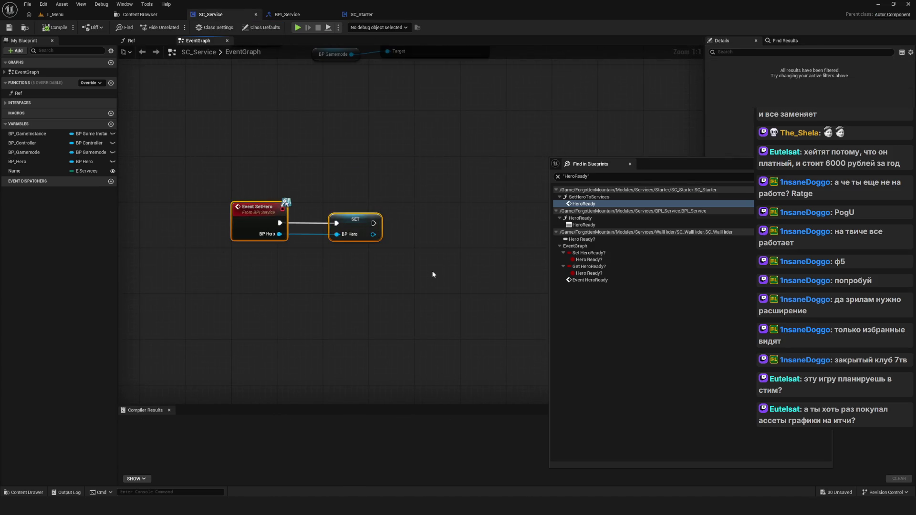
left_click(44, 162)
scroll(310, 234, "down", 6)
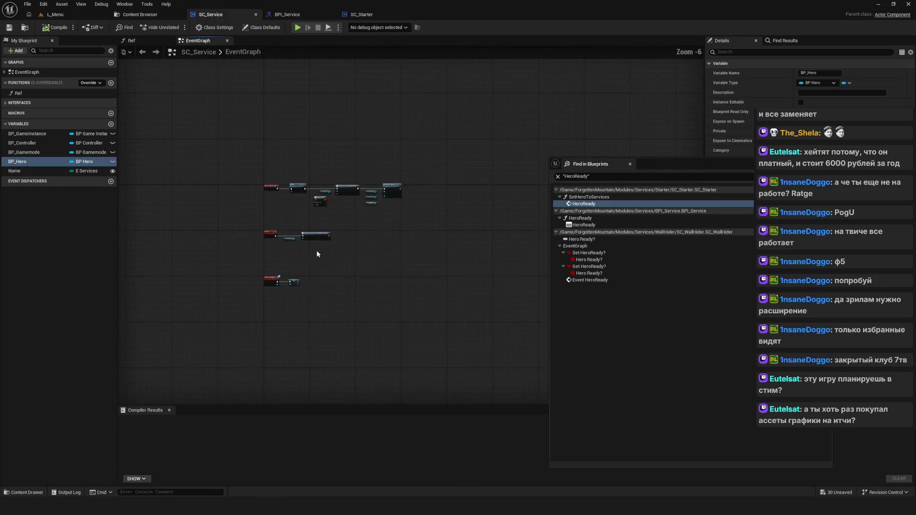
scroll(346, 234, "up", 1)
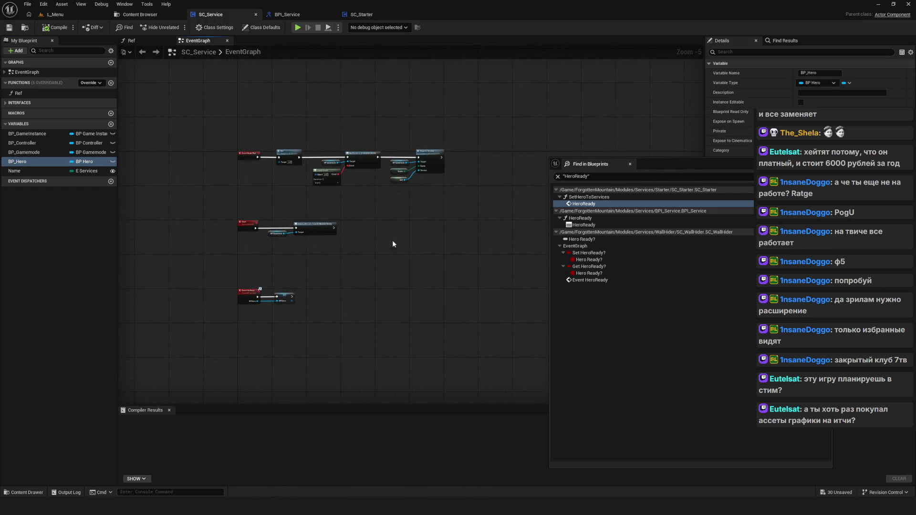
left_click_drag(392, 243, 380, 261)
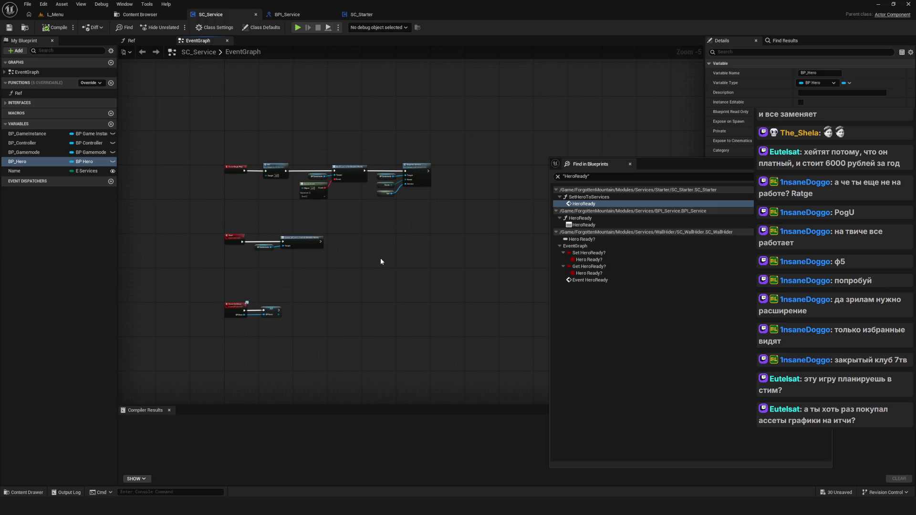
left_click_drag(303, 258, 308, 256)
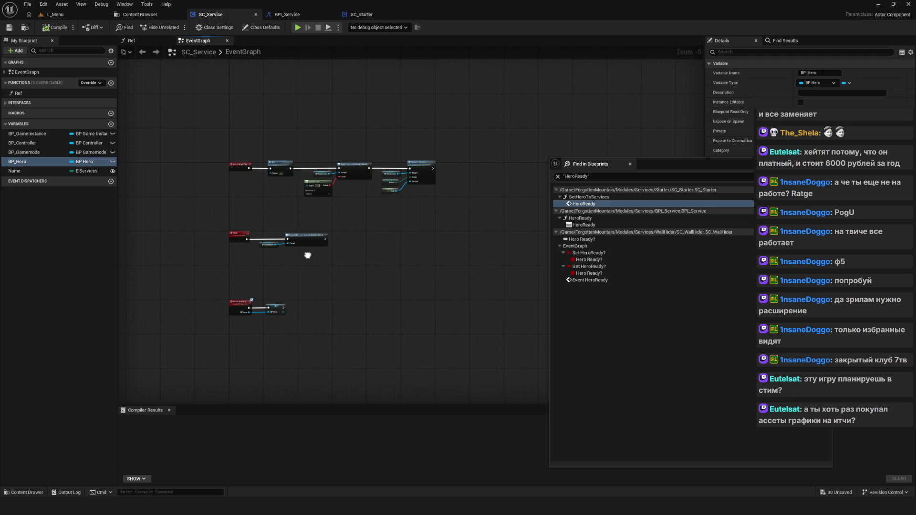
Step: Add a text note reading 'Services' to the PureRef board
left_click_drag(308, 255, 310, 237)
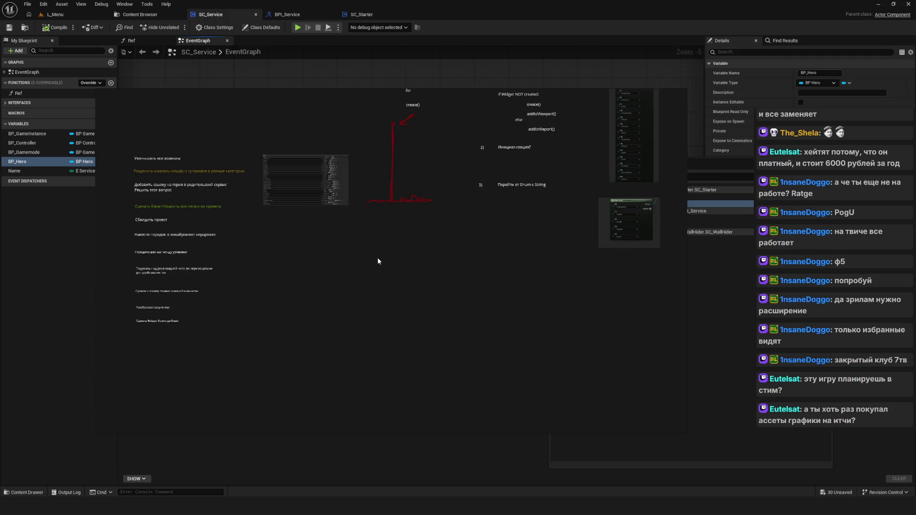
scroll(272, 220, "down", 3)
scroll(273, 224, "up", 3)
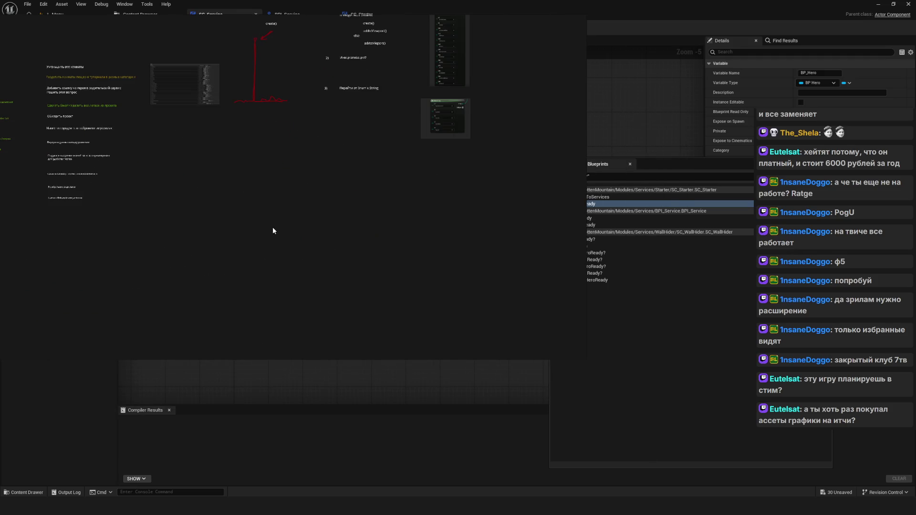
right_click(306, 221)
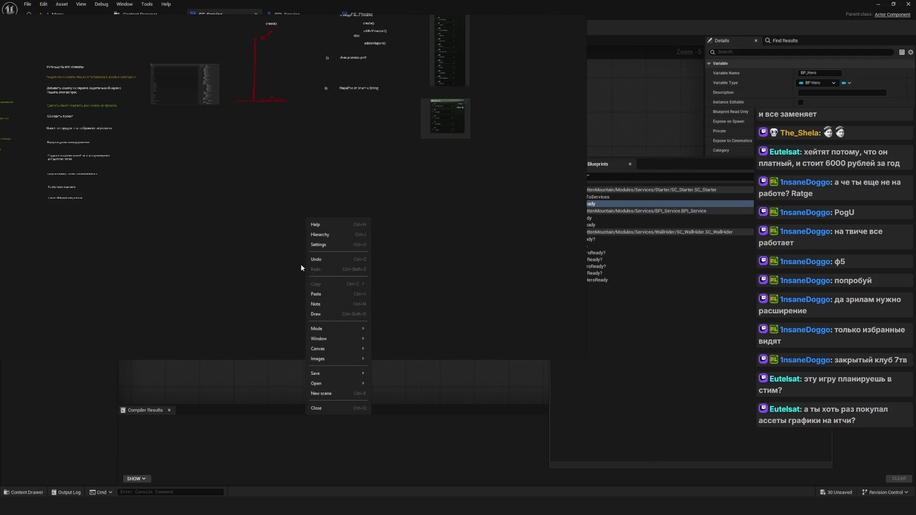
left_click(325, 306)
type("Ser")
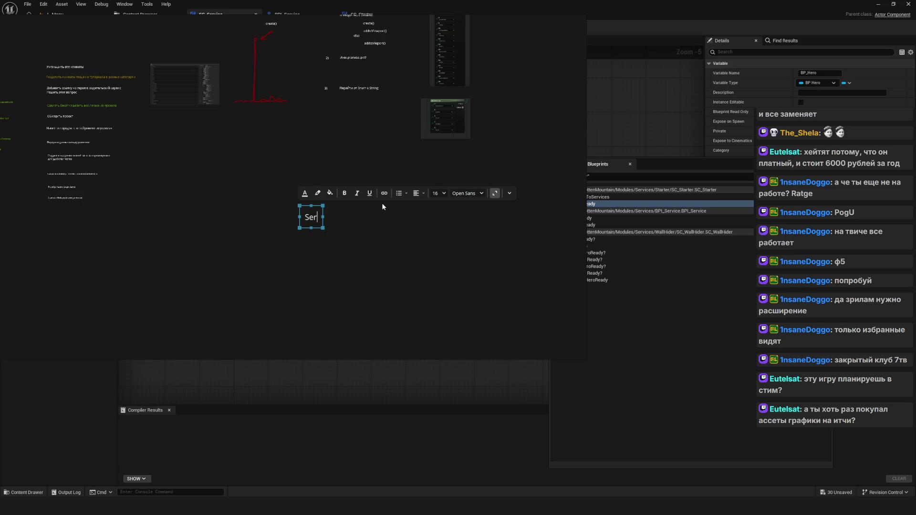
type("vices")
left_click(380, 228)
Step: Move the Services note below the to-do notes and check its highlight colour options
left_click_drag(323, 223, 262, 241)
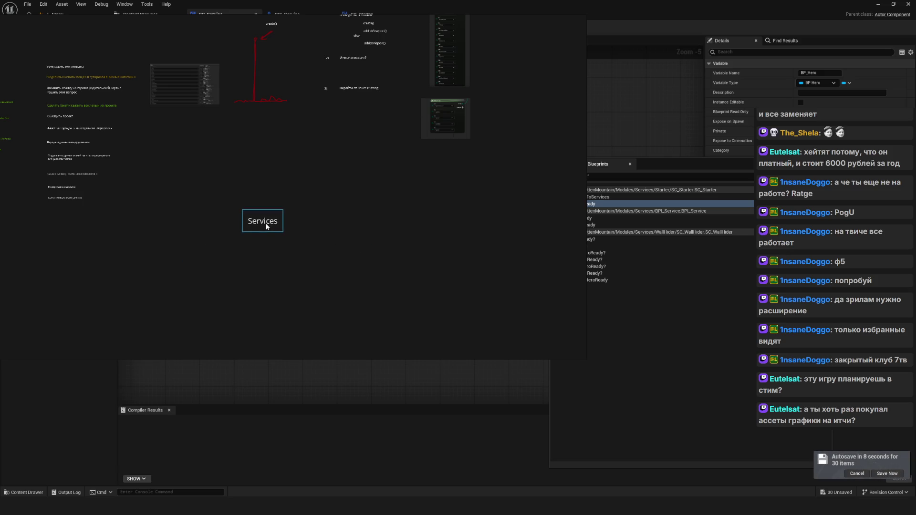
mouse_move(351, 262)
left_mouse_down()
mouse_move(313, 275)
mouse_move(266, 222)
mouse_move(303, 235)
left_mouse_up()
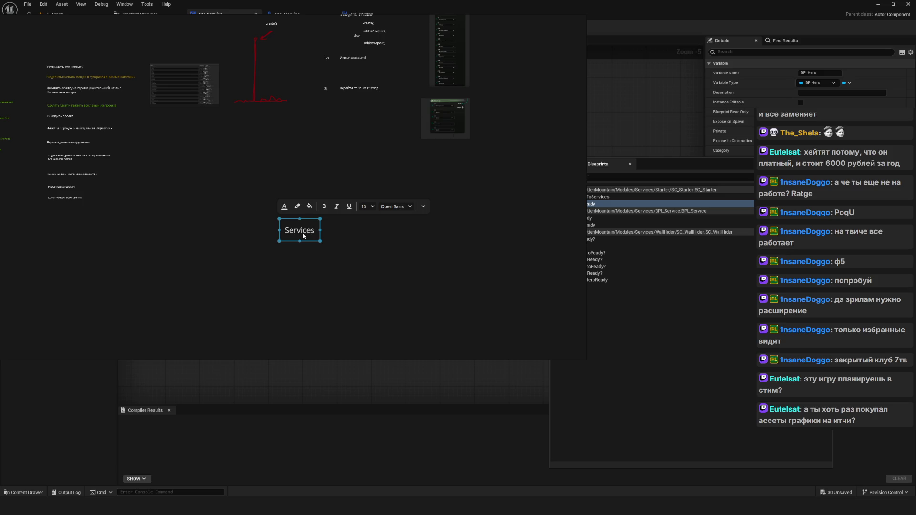
mouse_move(302, 233)
left_mouse_down()
mouse_move(240, 217)
mouse_move(260, 214)
left_mouse_up()
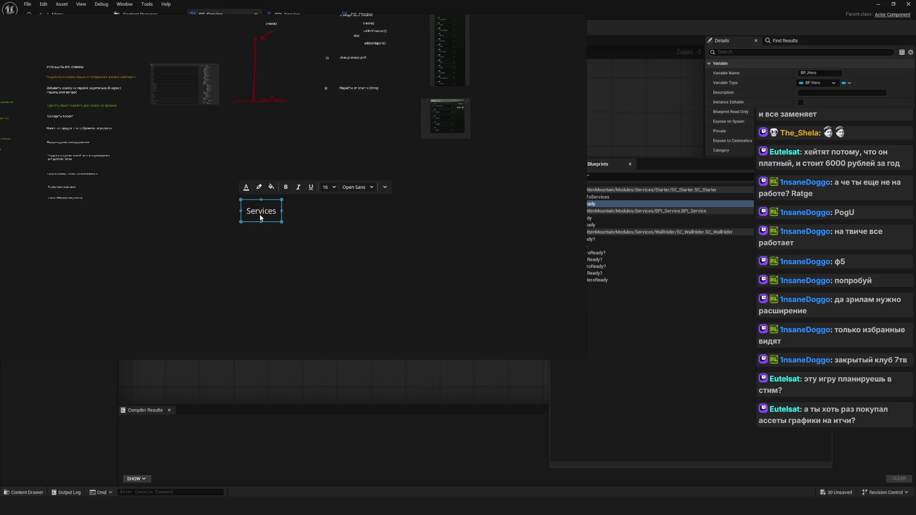
left_click(304, 185)
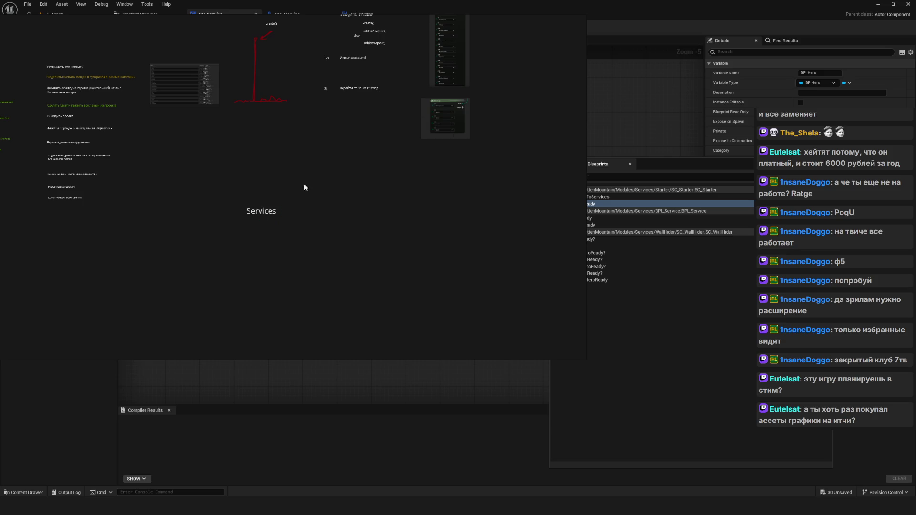
left_click_drag(268, 211, 240, 218)
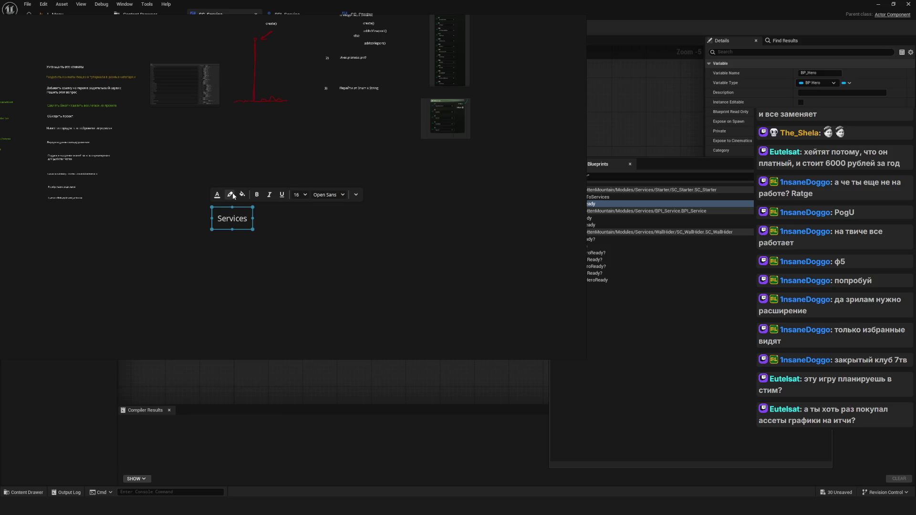
left_click(230, 194)
left_click(327, 322)
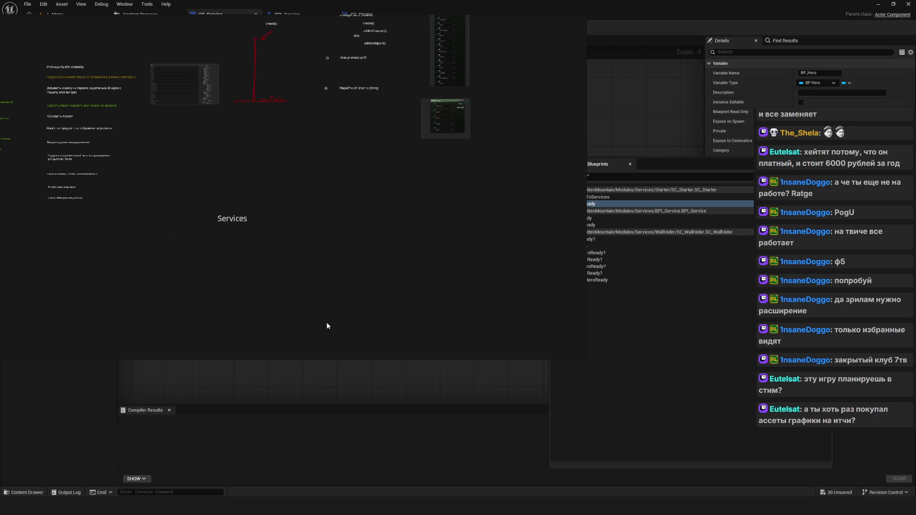
right_click(323, 217)
left_click(341, 303)
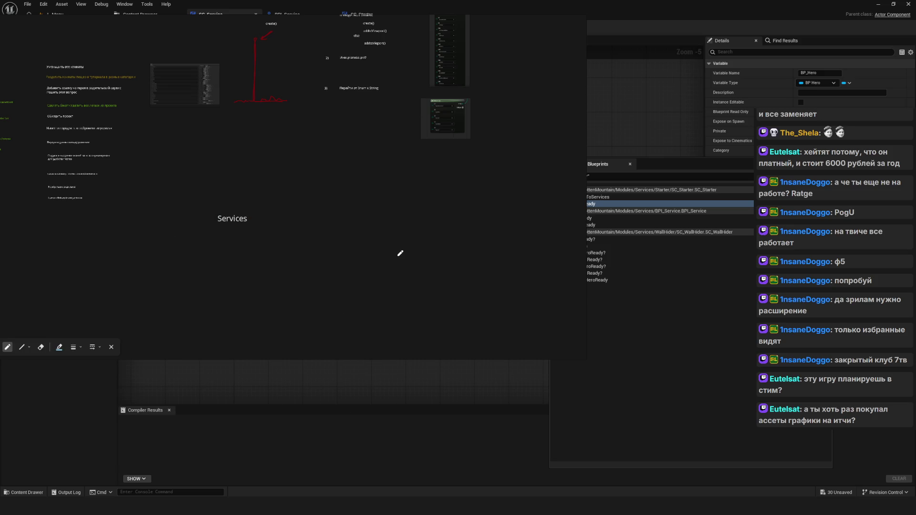
mouse_move(238, 229)
left_mouse_down()
mouse_move(240, 246)
mouse_move(327, 240)
mouse_move(329, 250)
mouse_move(282, 241)
mouse_move(267, 248)
mouse_move(280, 258)
mouse_move(275, 239)
mouse_move(319, 232)
mouse_move(321, 245)
mouse_move(338, 244)
mouse_move(335, 232)
mouse_move(359, 235)
left_mouse_up()
key("e")
key("p")
mouse_move(298, 252)
left_mouse_down()
mouse_move(301, 271)
mouse_move(338, 274)
left_mouse_up()
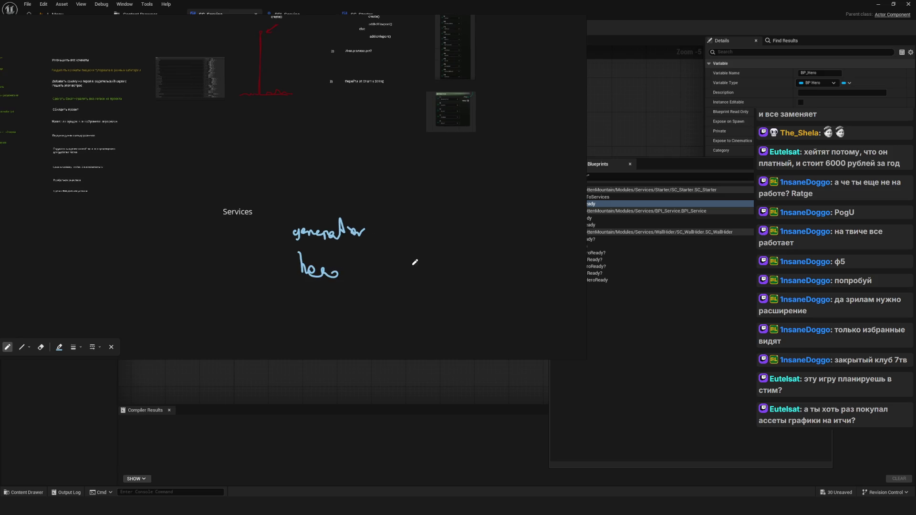
key("e")
key("ctrl+z")
key("ctrl+z")
key("ctrl+z")
key("ctrl+z")
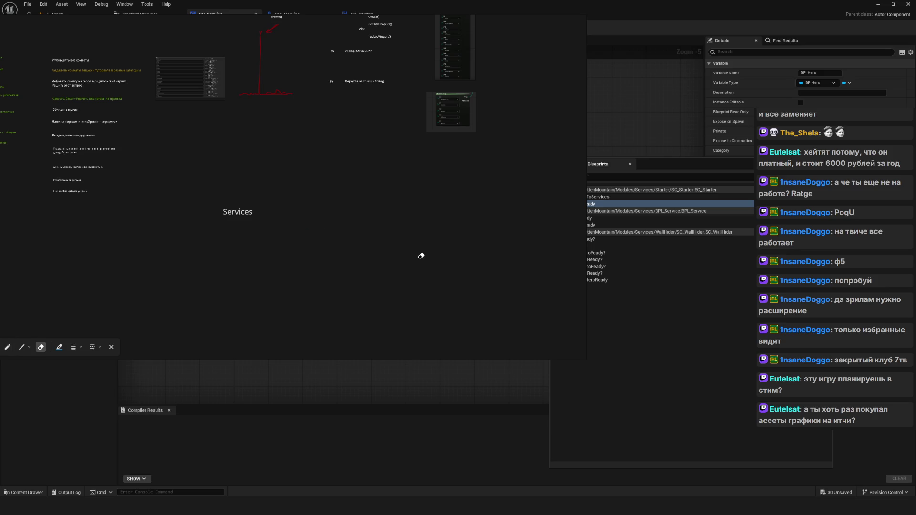
key("p")
mouse_move(277, 232)
left_mouse_down()
mouse_move(301, 237)
mouse_move(286, 196)
mouse_move(252, 186)
mouse_move(259, 178)
left_mouse_up()
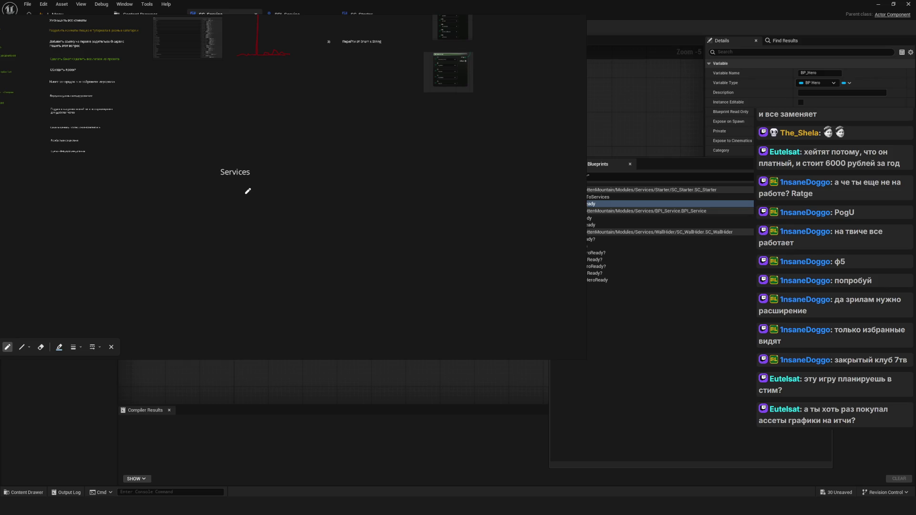
mouse_move(251, 192)
left_mouse_down()
mouse_move(270, 206)
mouse_move(280, 195)
mouse_move(285, 205)
left_mouse_up()
left_click_drag(278, 196, 286, 193)
scroll(344, 196, "up", 3)
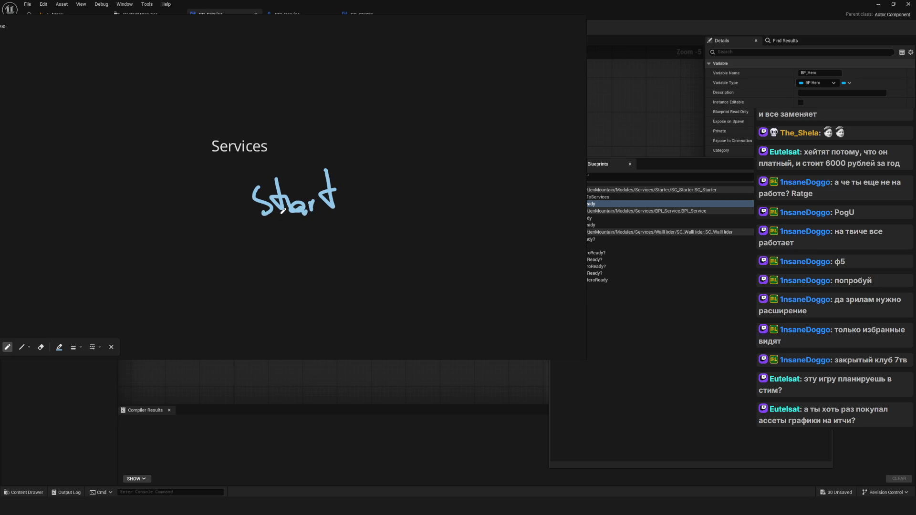
key("ctrl+z")
key("ctrl+z")
key("ctrl+z")
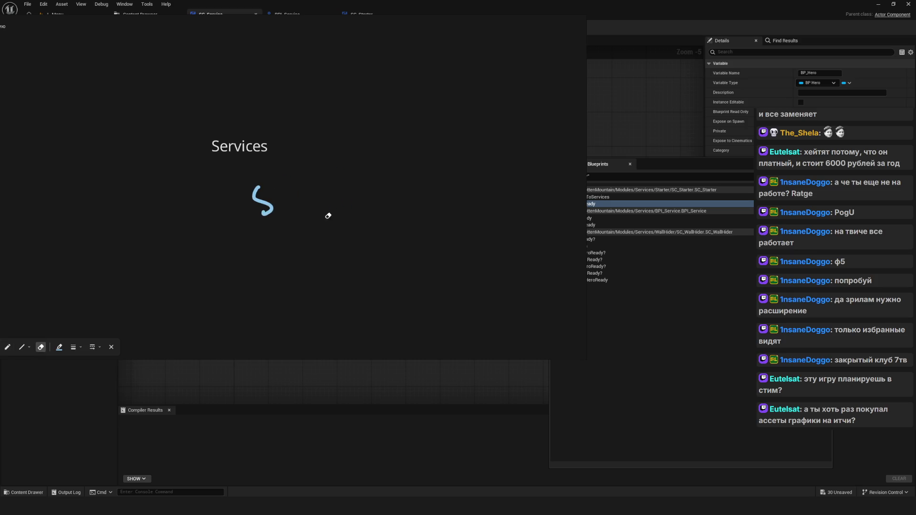
key("ctrl+z")
key("ctrl+y")
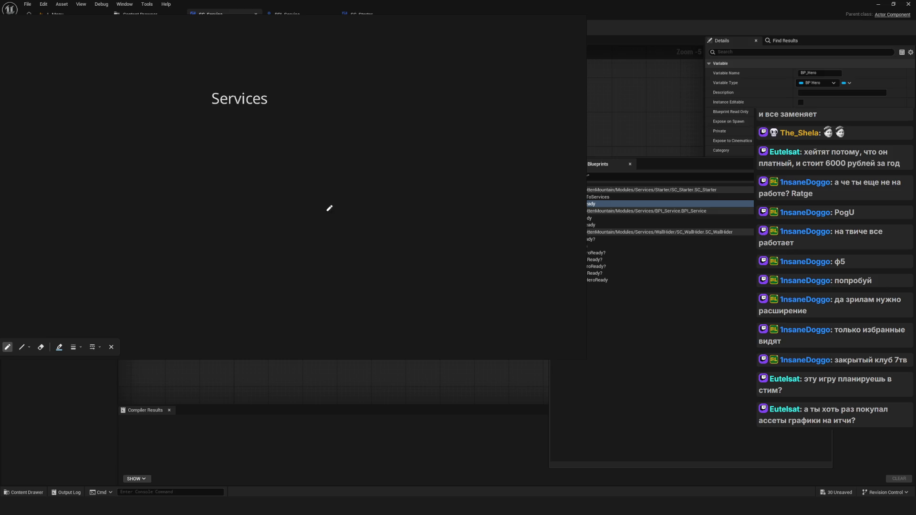
mouse_move(264, 182)
left_mouse_down()
mouse_move(270, 218)
mouse_move(281, 190)
left_mouse_up()
left_click(337, 181)
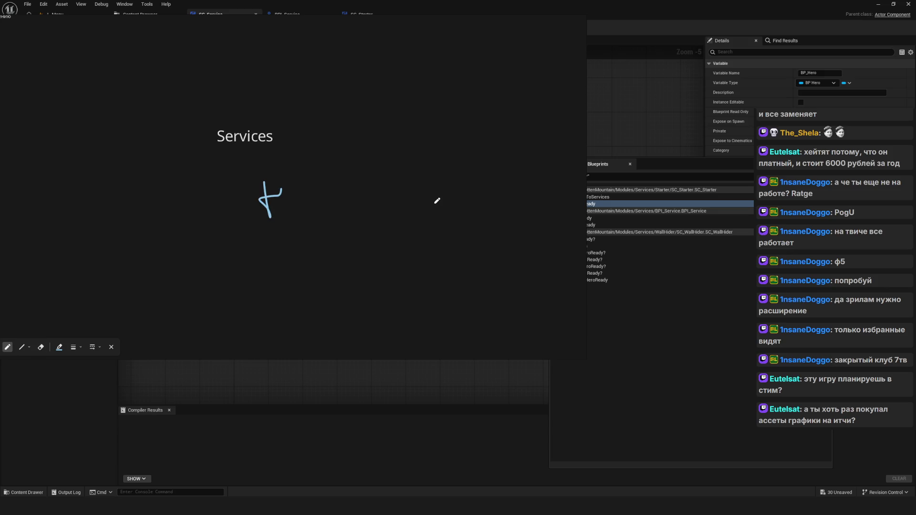
key("ctrl+z")
scroll(189, 200, "down", 2)
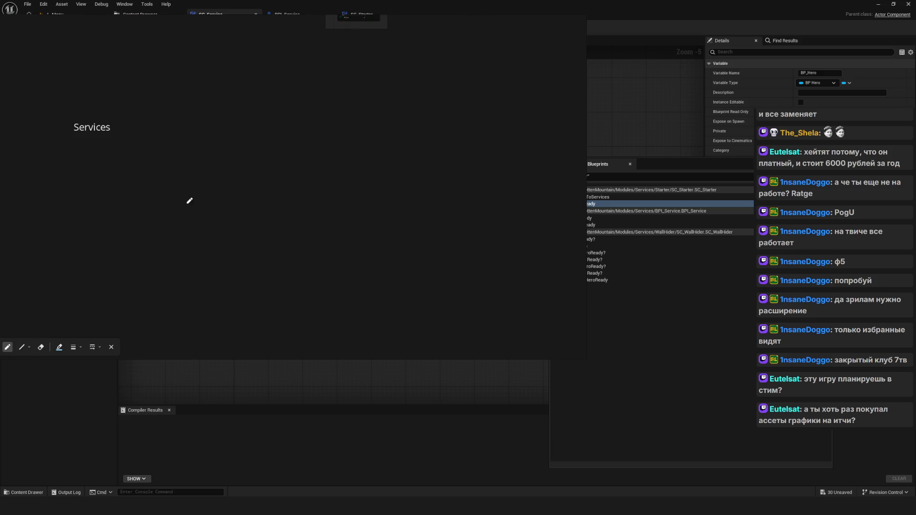
scroll(215, 194, "up", 3)
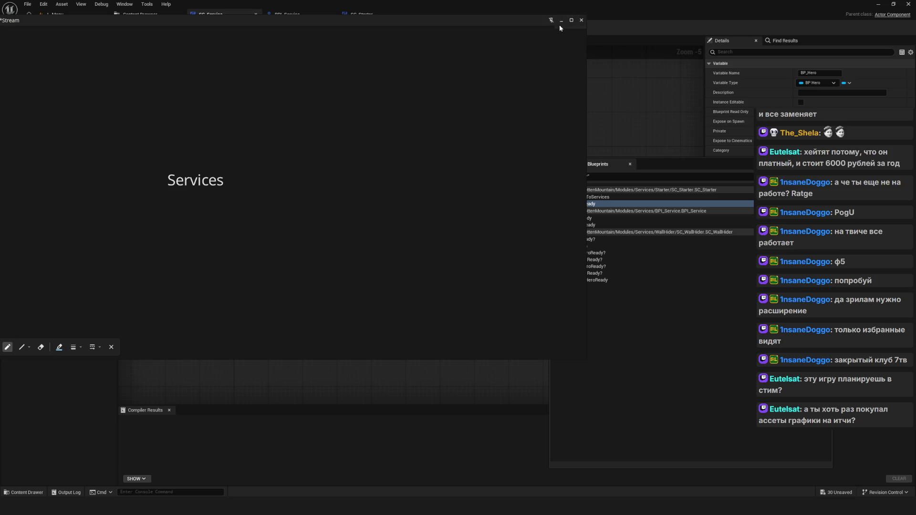
Step: Back in SC_Service's EventGraph, inspect the Start, Unbind all Events and Register Service nodes
left_click(562, 20)
mouse_move(406, 208)
left_mouse_down()
mouse_move(345, 219)
mouse_move(389, 224)
mouse_move(436, 252)
left_mouse_up()
left_click(169, 329)
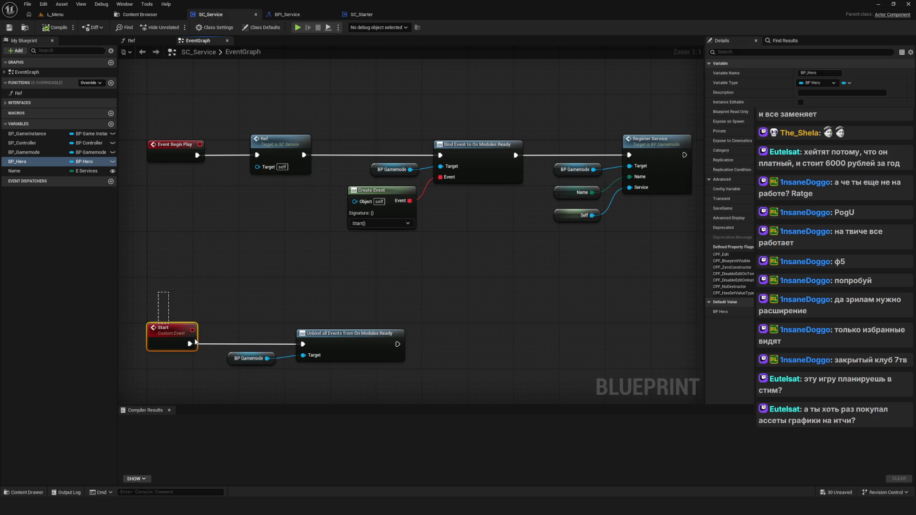
left_click(350, 333)
left_click_drag(371, 289, 294, 324)
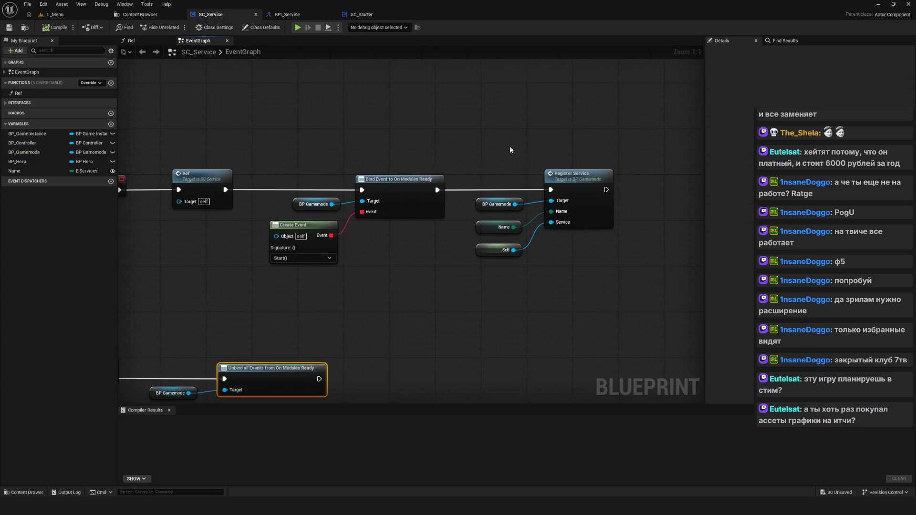
mouse_move(510, 146)
left_mouse_down()
mouse_move(639, 291)
mouse_move(543, 290)
mouse_move(568, 285)
left_mouse_up()
left_click(639, 290)
Step: Inspect the Create Event, BP Gamemode and Bind Event node chain
mouse_move(264, 143)
left_mouse_down()
mouse_move(344, 274)
mouse_move(362, 281)
mouse_move(407, 263)
mouse_move(260, 287)
left_mouse_up()
left_click(451, 178)
left_click_drag(188, 142, 297, 156)
mouse_move(224, 205)
left_mouse_down()
mouse_move(345, 300)
mouse_move(399, 324)
left_mouse_up()
left_click(360, 301)
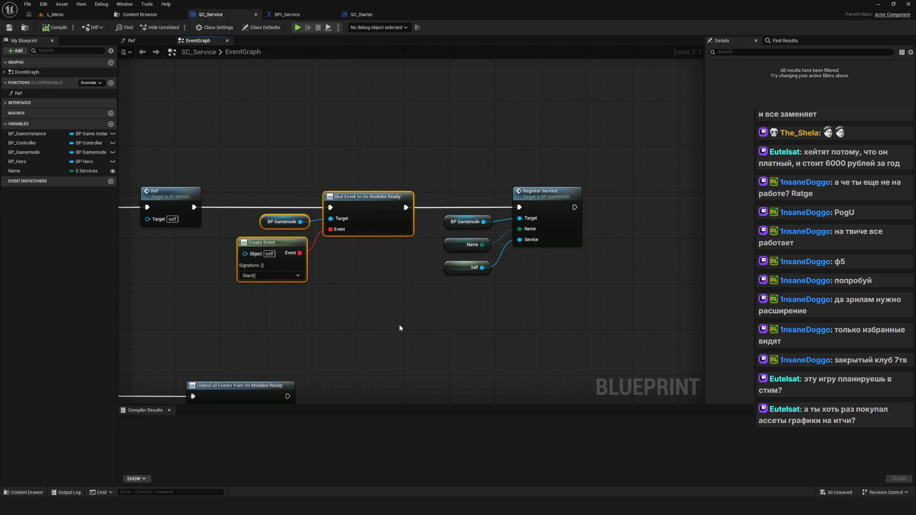
left_click(356, 275)
mouse_move(293, 159)
left_mouse_down()
mouse_move(388, 316)
mouse_move(420, 255)
mouse_move(507, 263)
mouse_move(497, 265)
left_mouse_up()
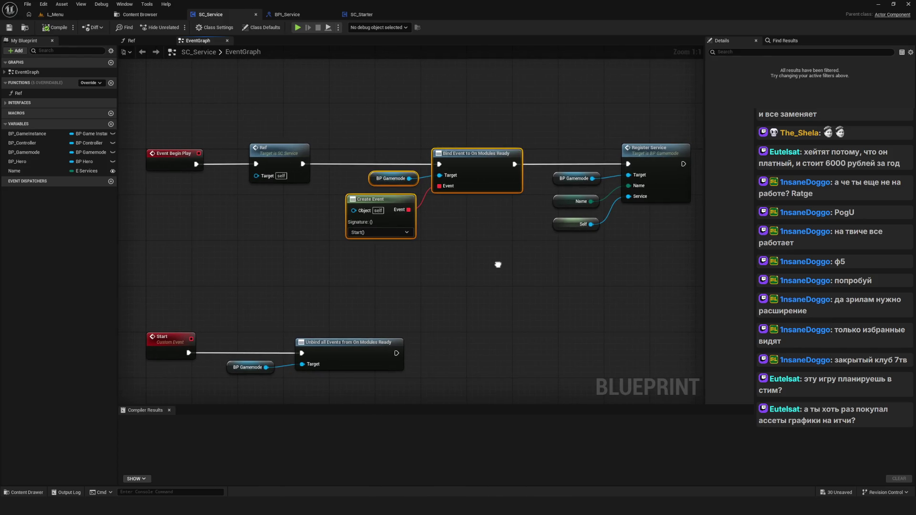
left_click_drag(497, 265, 480, 263)
left_click_drag(152, 307, 270, 376)
left_click(270, 376)
mouse_move(462, 301)
left_mouse_down()
mouse_move(433, 296)
mouse_move(433, 286)
mouse_move(486, 262)
mouse_move(480, 245)
mouse_move(453, 243)
left_mouse_up()
Step: Centre on the Register Service node and open BP_Gamemode's RegisterService function
mouse_move(144, 260)
left_mouse_down()
mouse_move(161, 332)
mouse_move(179, 339)
left_mouse_up()
scroll(345, 250, "down", 6)
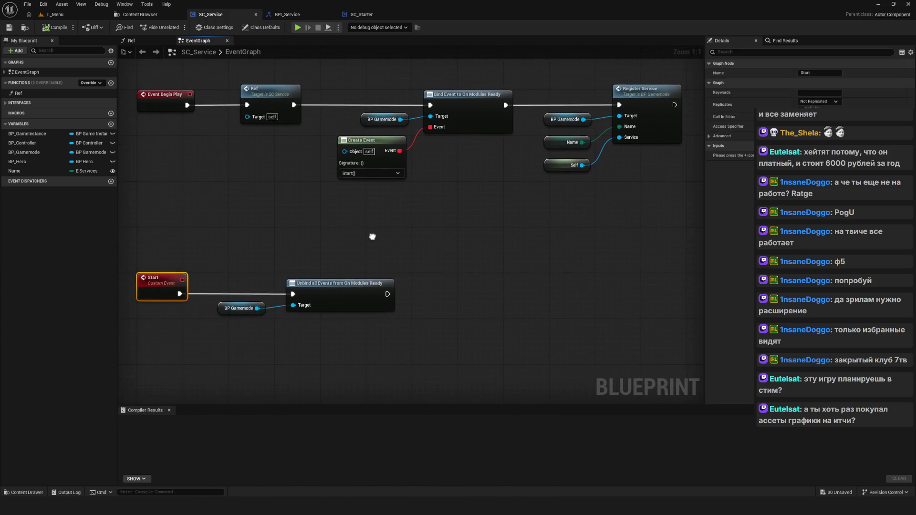
scroll(341, 255, "up", 6)
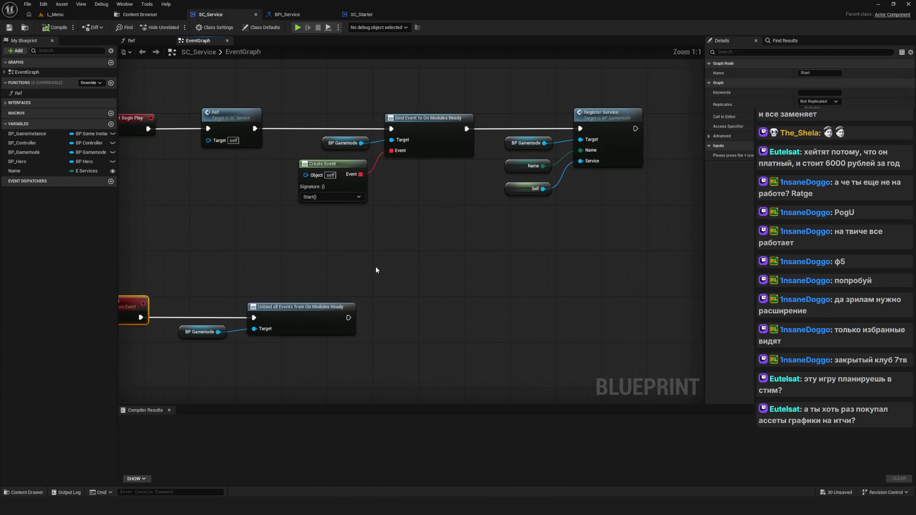
left_click_drag(375, 266, 356, 261)
mouse_move(554, 187)
left_mouse_down()
mouse_move(429, 231)
mouse_move(435, 248)
left_mouse_up()
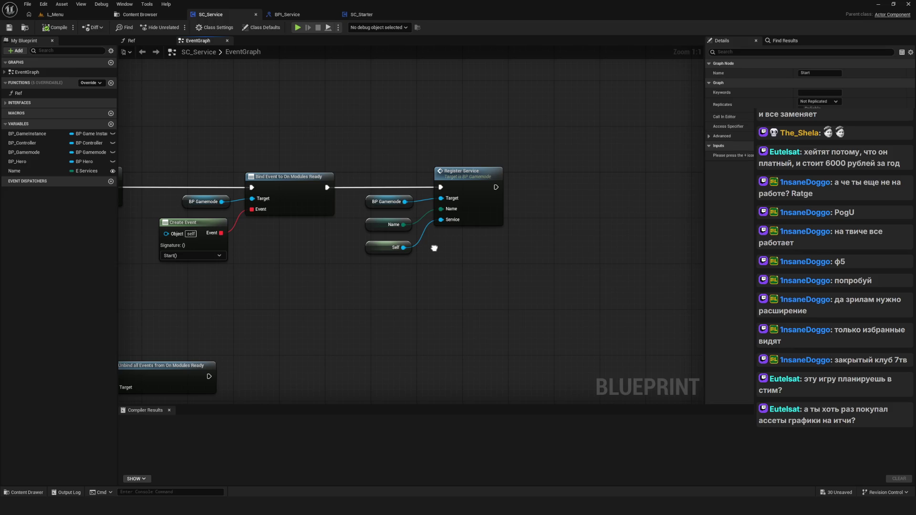
left_click_drag(434, 248, 436, 256)
left_click(476, 184)
left_click_drag(534, 219, 573, 206)
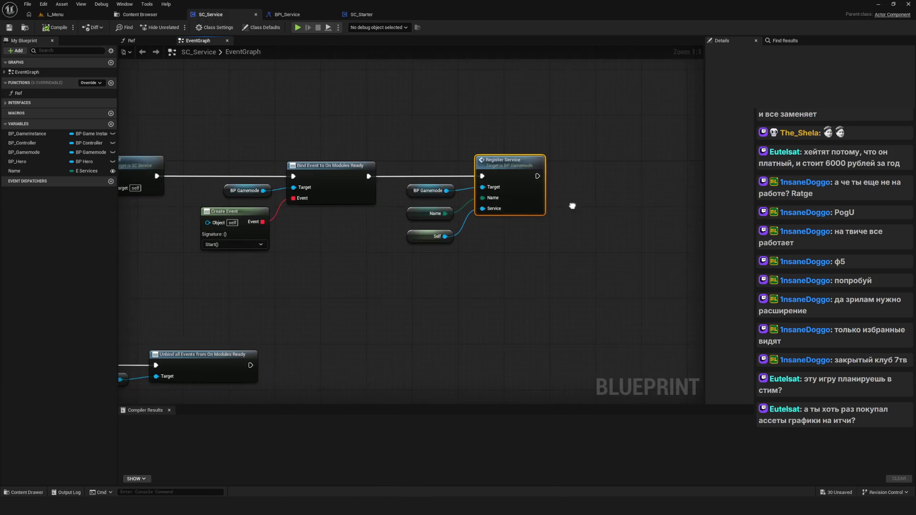
scroll(572, 205, "down", 3)
scroll(514, 225, "up", 3)
double_click(456, 187)
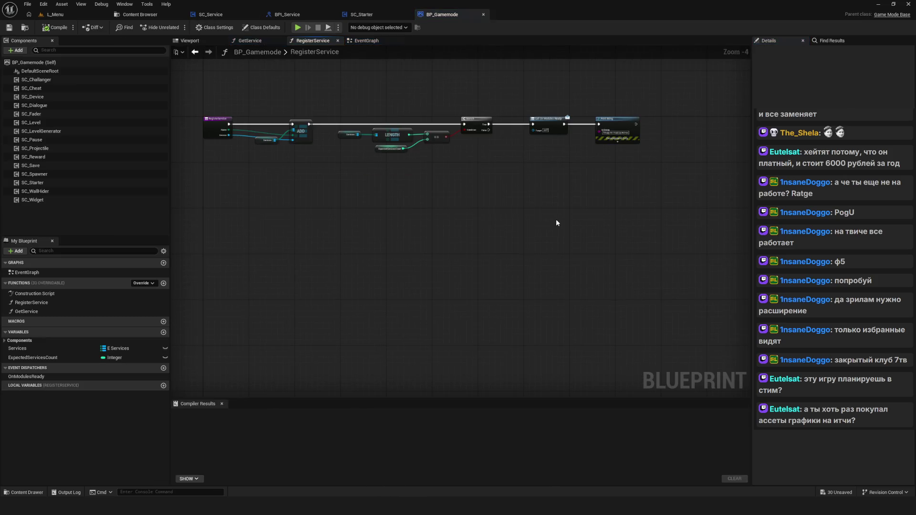
Step: Zoom around the Call On Modules Ready node, then look at the SC_Starter and BPI_Service tabs
scroll(366, 182, "up", 5)
mouse_move(451, 141)
left_mouse_down()
mouse_move(462, 288)
mouse_move(495, 346)
left_mouse_up()
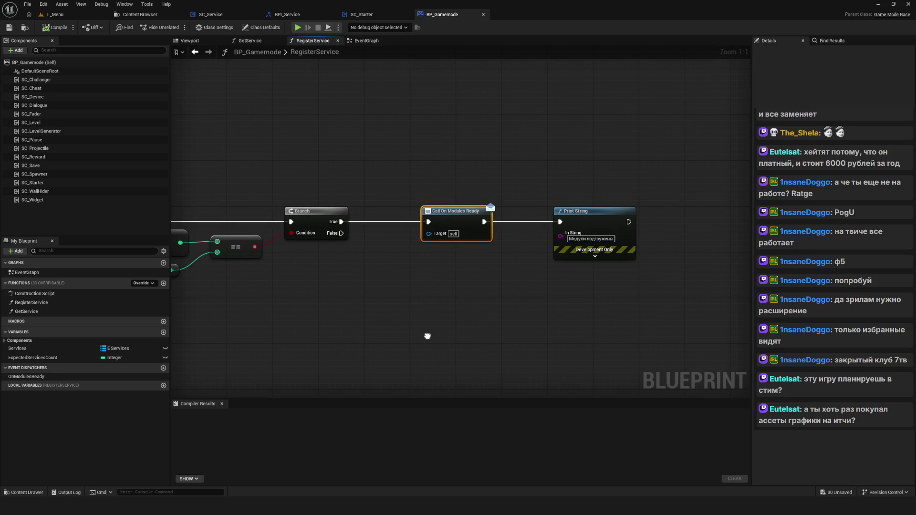
scroll(427, 336, "down", 2)
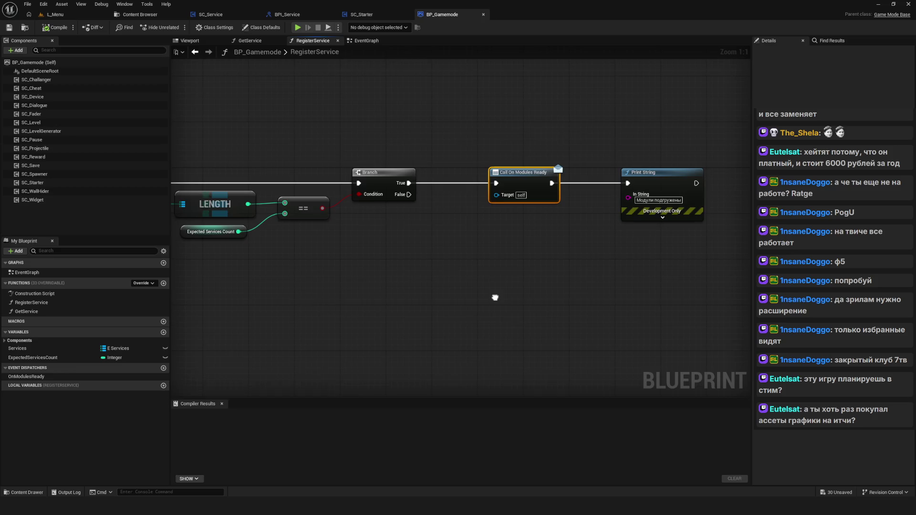
scroll(340, 244, "down", 3)
scroll(450, 168, "up", 3)
scroll(450, 168, "up", 2)
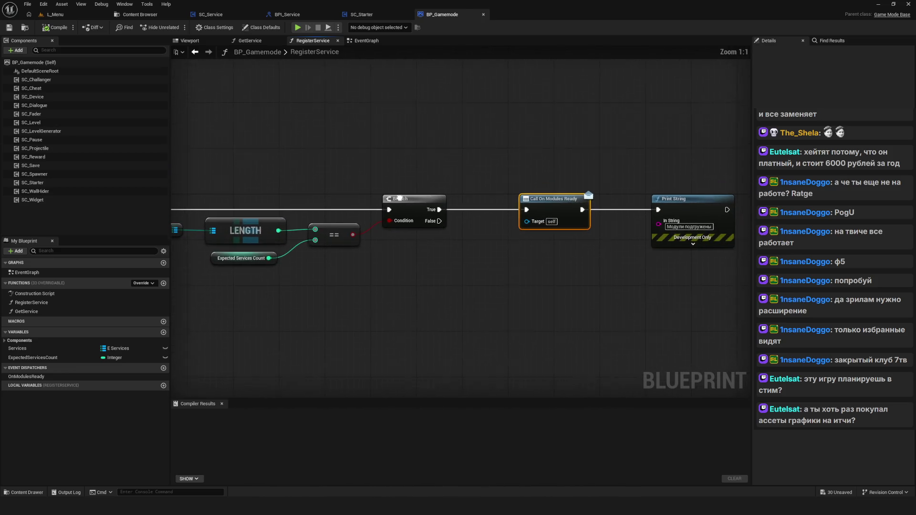
left_click(370, 16)
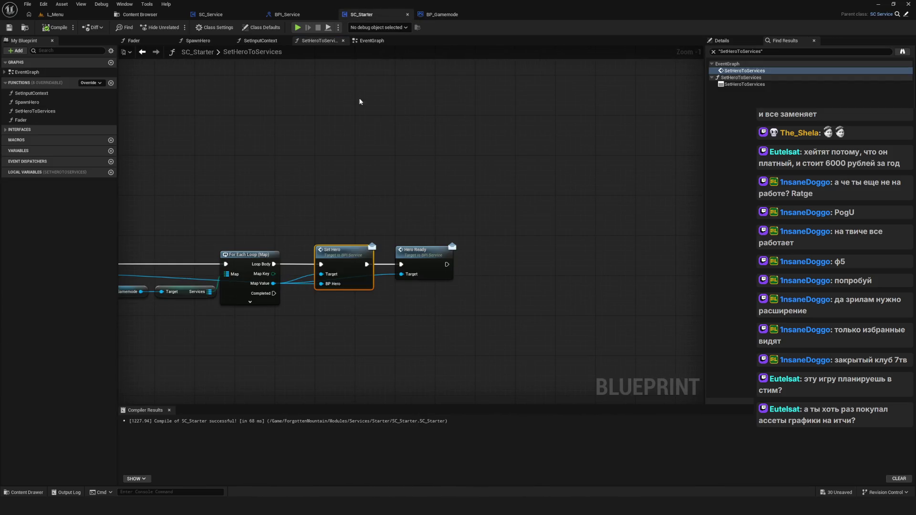
left_click(314, 14)
Step: Return to the SC_Service blueprint and bring the Event Begin Play and Start nodes into view
left_click(209, 14)
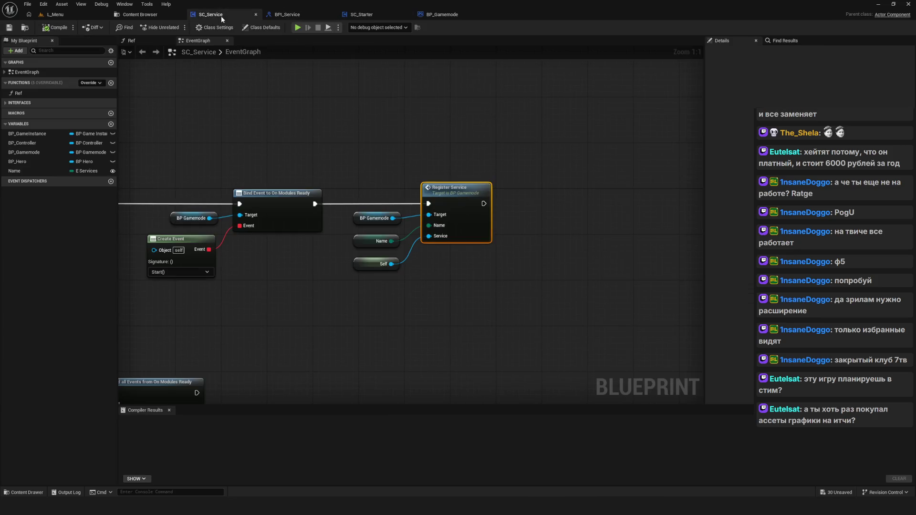
scroll(304, 176, "up", 2)
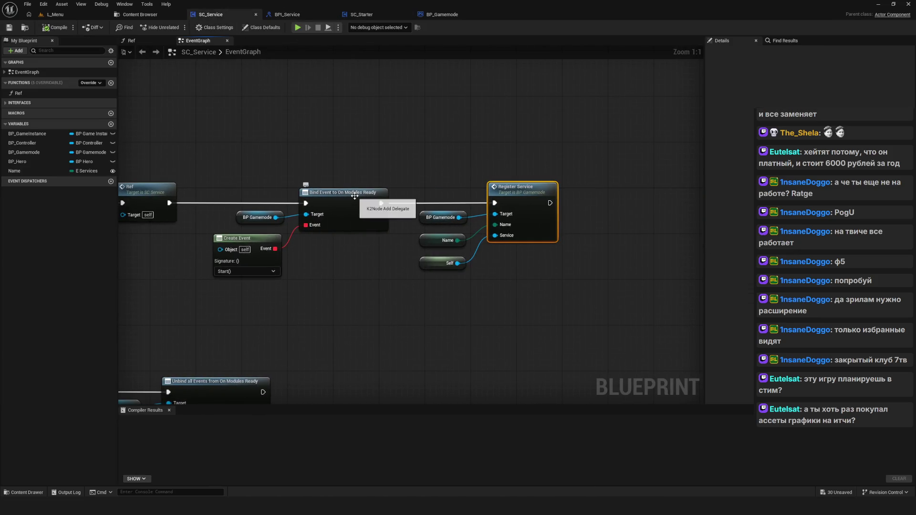
left_click_drag(349, 221, 393, 213)
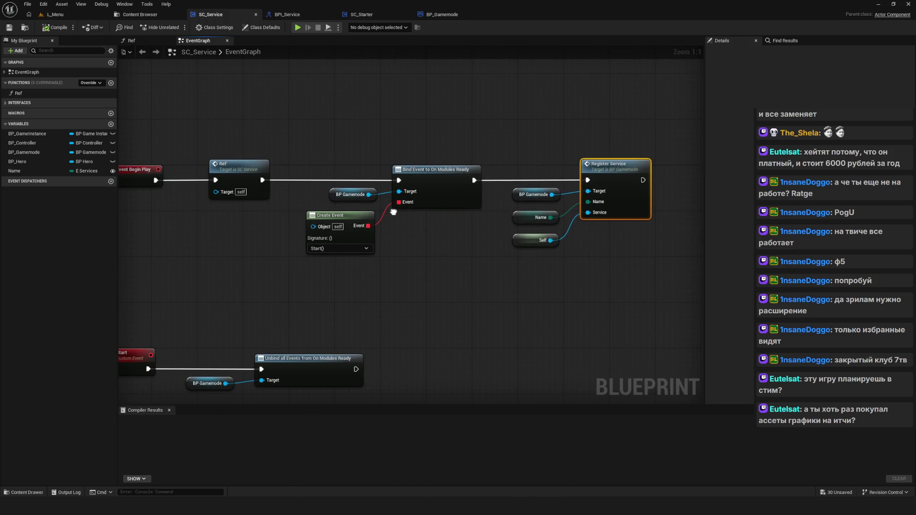
left_click_drag(419, 133, 358, 225)
left_click_drag(424, 301, 439, 229)
left_click_drag(135, 234, 165, 330)
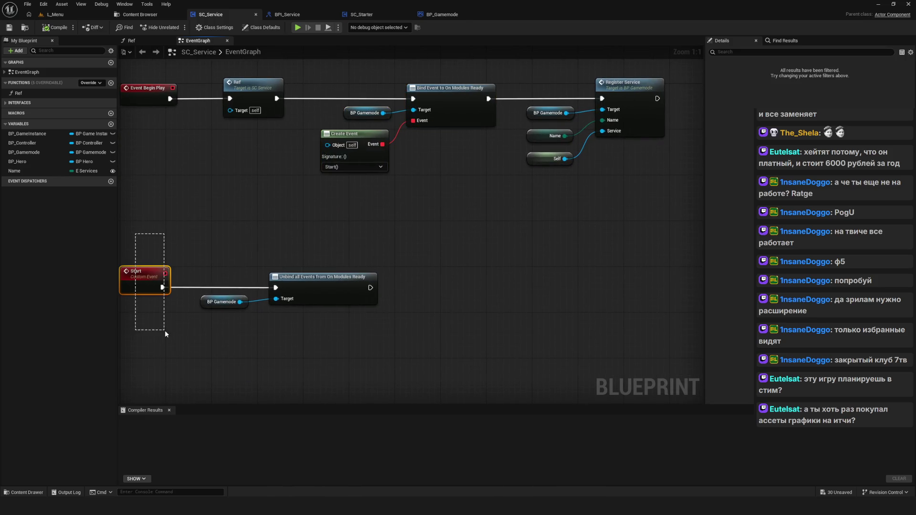
Step: Shift the BP Gamemode and Unbind nodes right, then move them back left
left_click_drag(209, 220, 449, 308)
left_click_drag(318, 281, 353, 281)
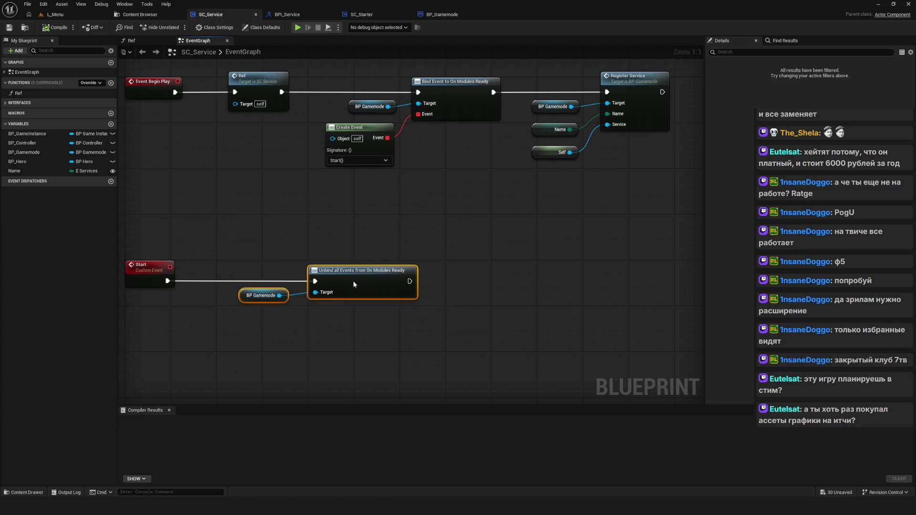
mouse_move(380, 225)
left_mouse_down()
mouse_move(354, 231)
mouse_move(246, 315)
left_mouse_up()
left_click_drag(369, 264, 346, 265)
Step: Compile and save the SC_Service blueprint, checking the actions available after Unbind
right_click(363, 275)
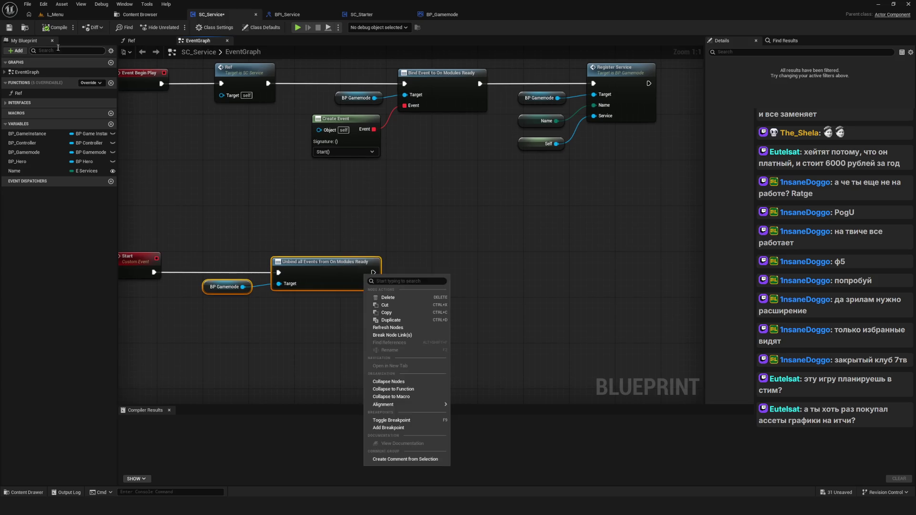
left_click(55, 27)
left_click(9, 28)
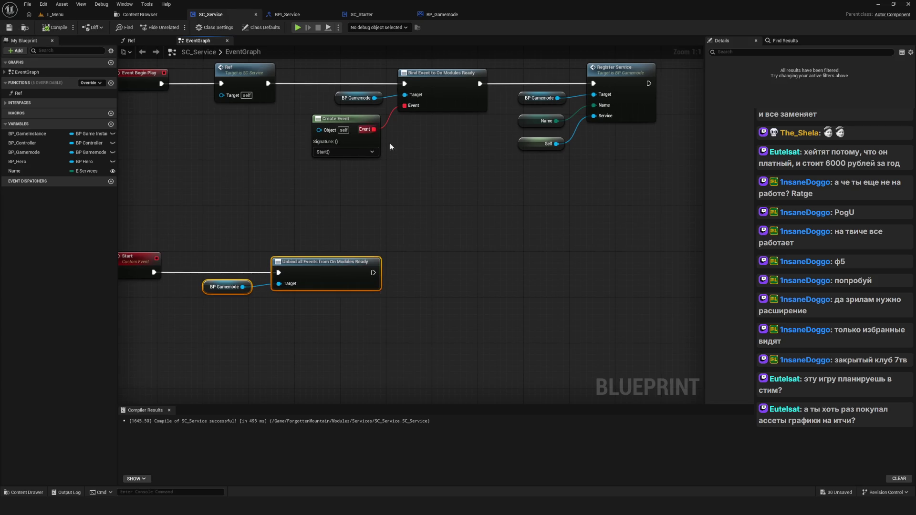
left_click_drag(366, 282, 423, 284)
key("Escape")
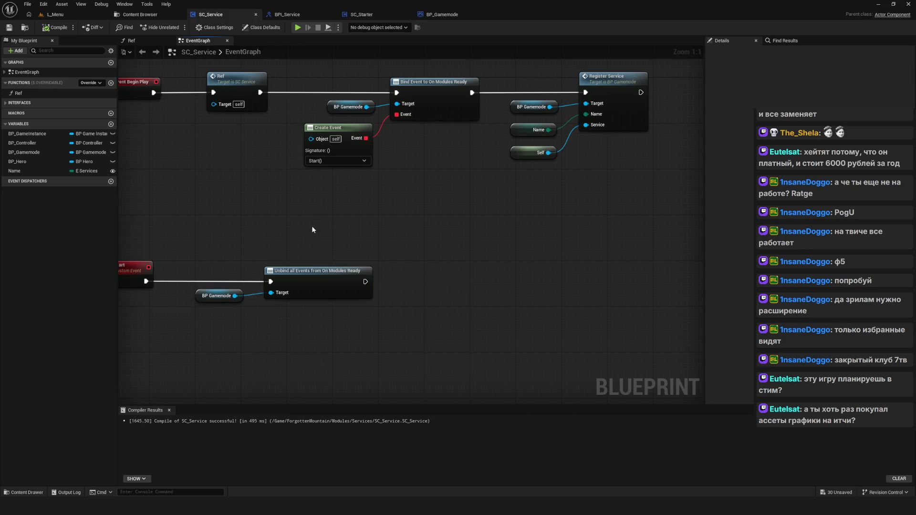
Step: Reconnect the Start event's execution wire to the Unbind node
left_click_drag(186, 225, 231, 353)
left_click_drag(360, 320, 356, 292)
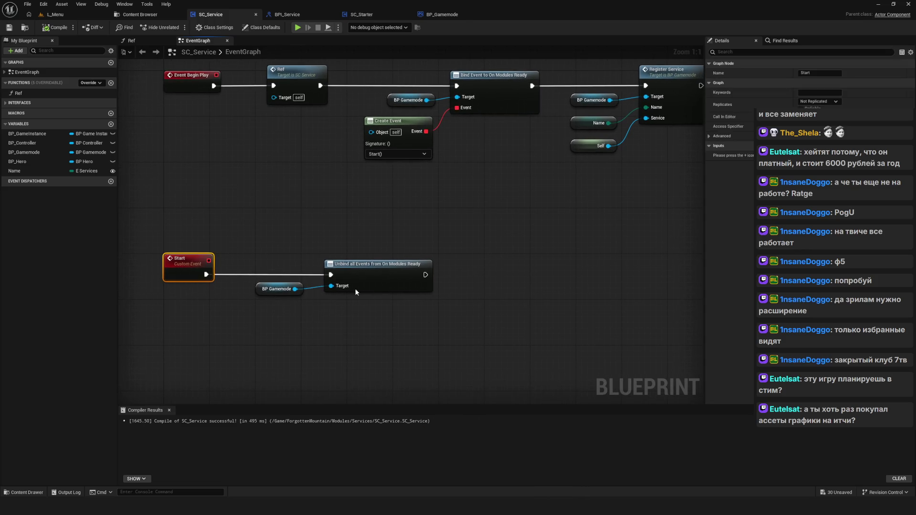
mouse_move(206, 274)
left_mouse_down()
mouse_move(327, 249)
mouse_move(330, 275)
left_mouse_up()
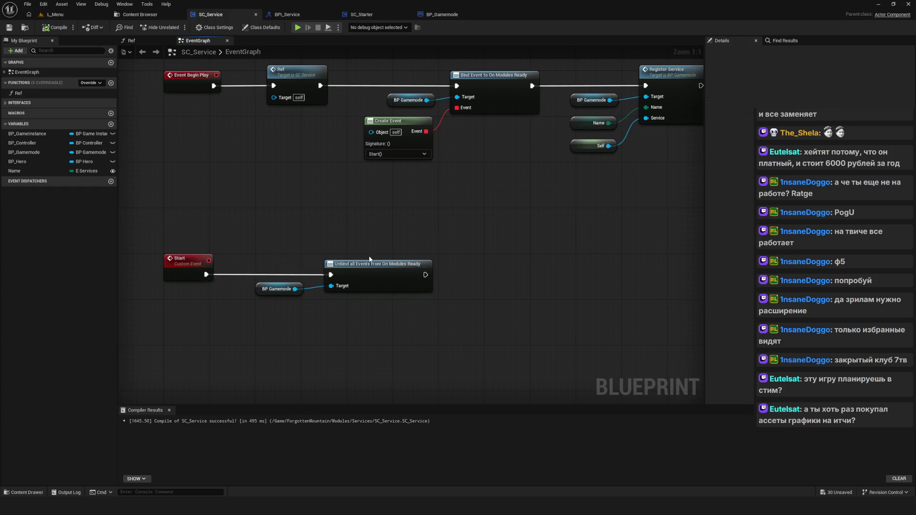
scroll(417, 257, "down", 11)
scroll(356, 298, "up", 9)
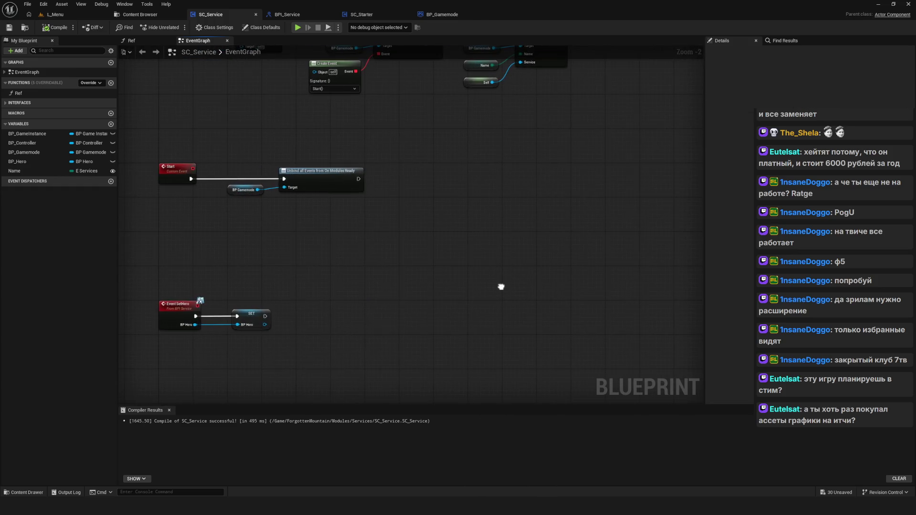
Step: Frame the Start and Event SetHero rows, then recompile the SC_Service blueprint
left_click_drag(253, 128, 407, 245)
left_click_drag(511, 261, 565, 271)
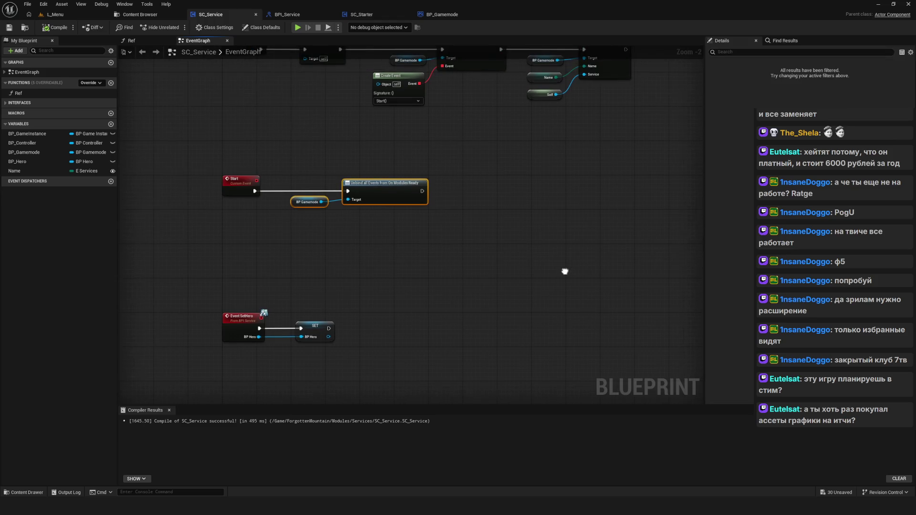
scroll(402, 256, "up", 2)
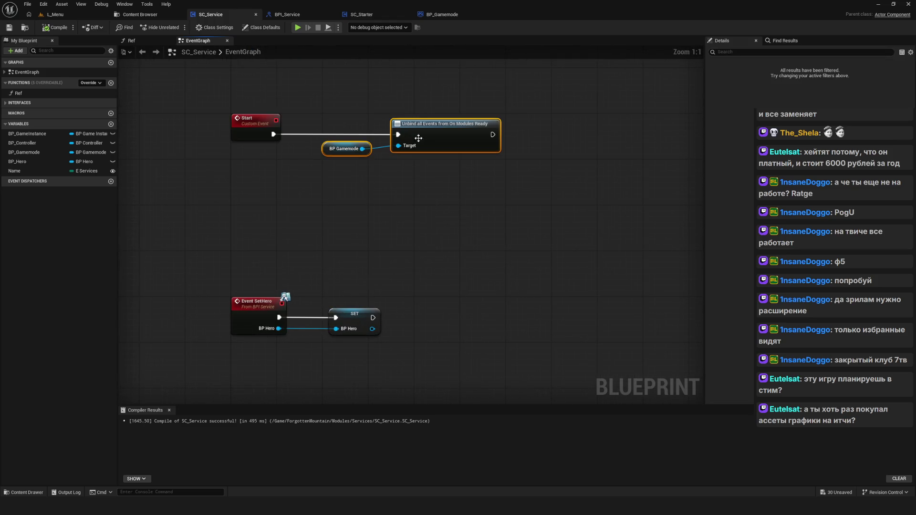
left_click_drag(403, 255, 325, 204)
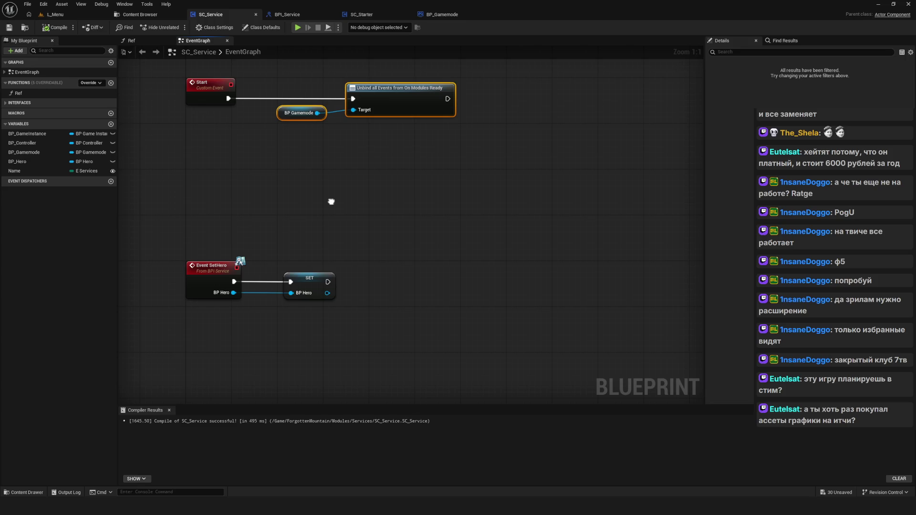
left_click_drag(331, 202, 296, 283)
scroll(296, 267, "down", 7)
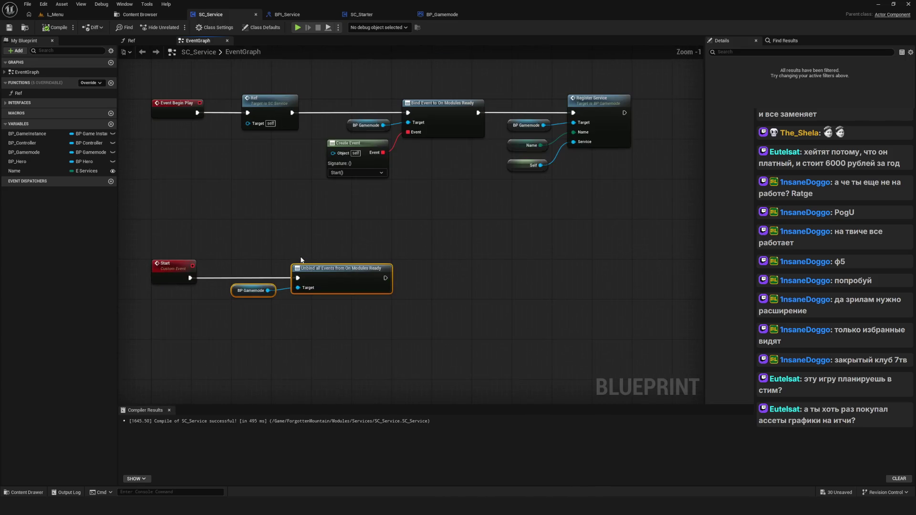
scroll(286, 280, "up", 3)
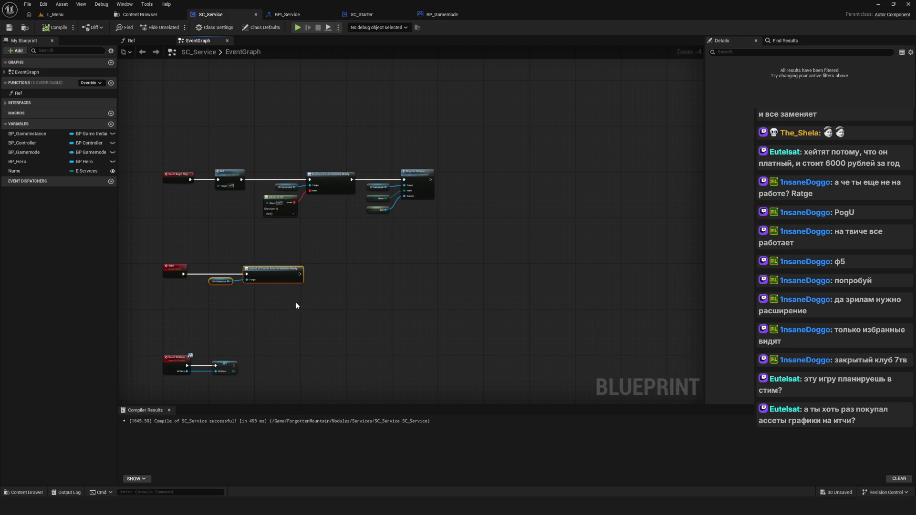
left_click(55, 27)
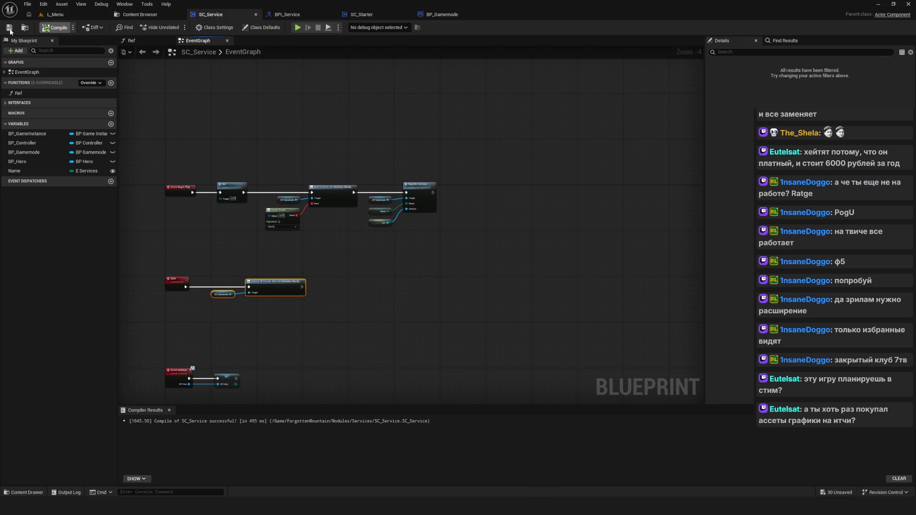
Step: Frame the Begin Play and Register Service chain together with the Start event
scroll(281, 312, "up", 4)
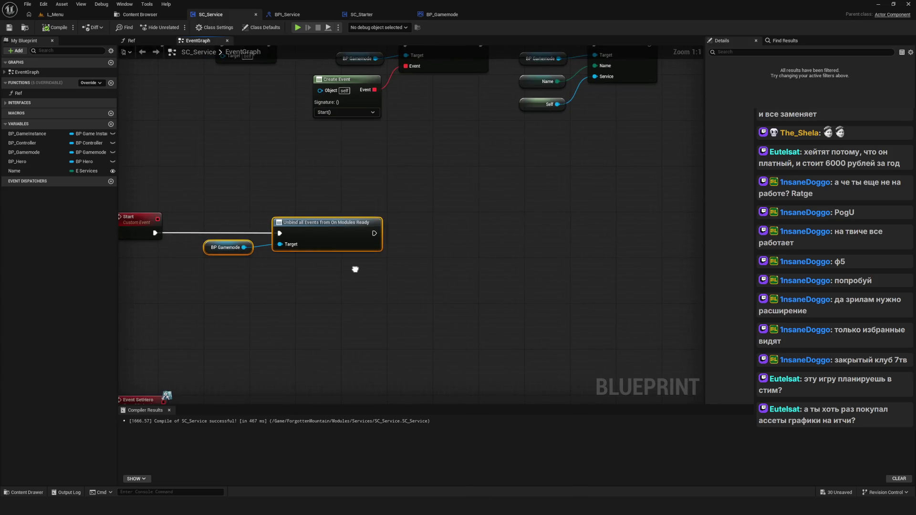
left_click_drag(355, 270, 348, 296)
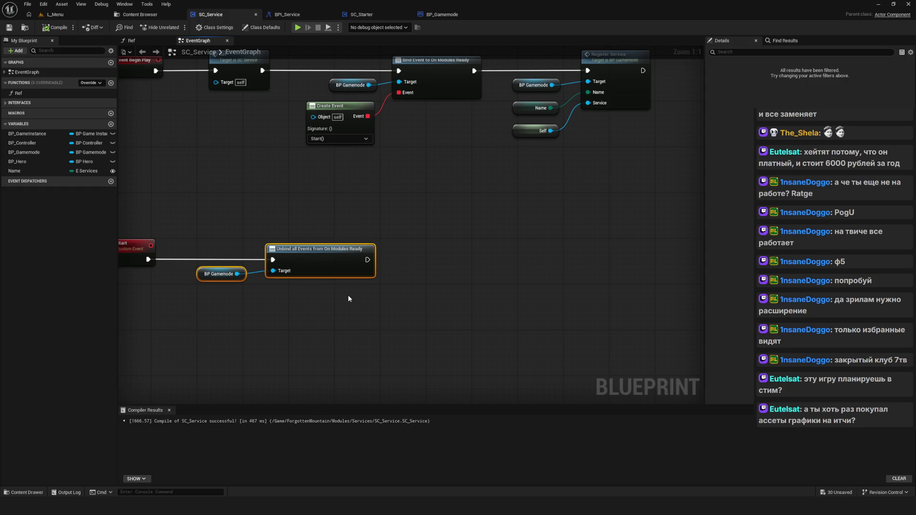
left_click_drag(348, 295, 371, 290)
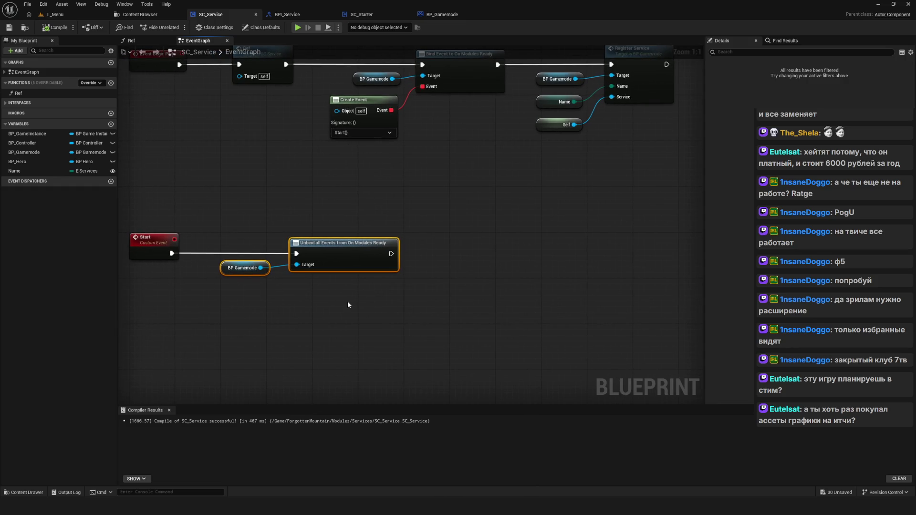
scroll(347, 304, "down", 5)
scroll(334, 320, "up", 6)
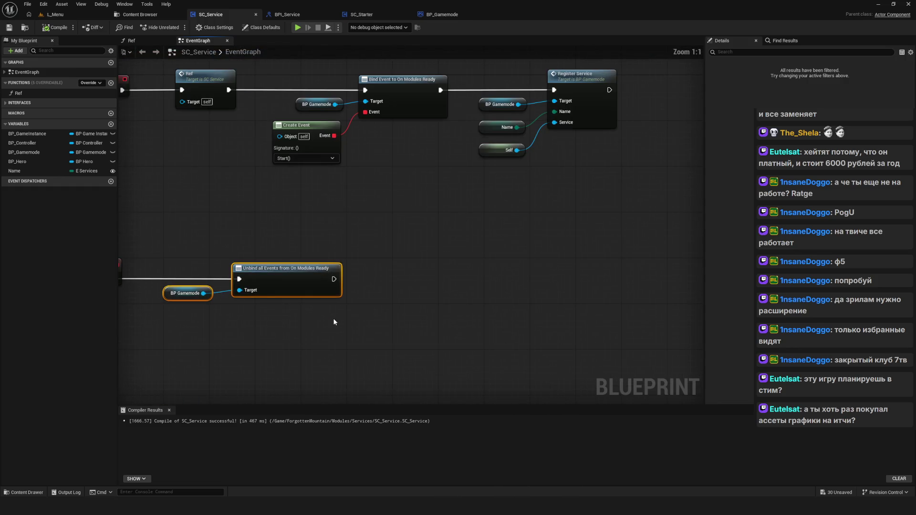
scroll(347, 324, "down", 1)
left_click_drag(347, 323, 332, 335)
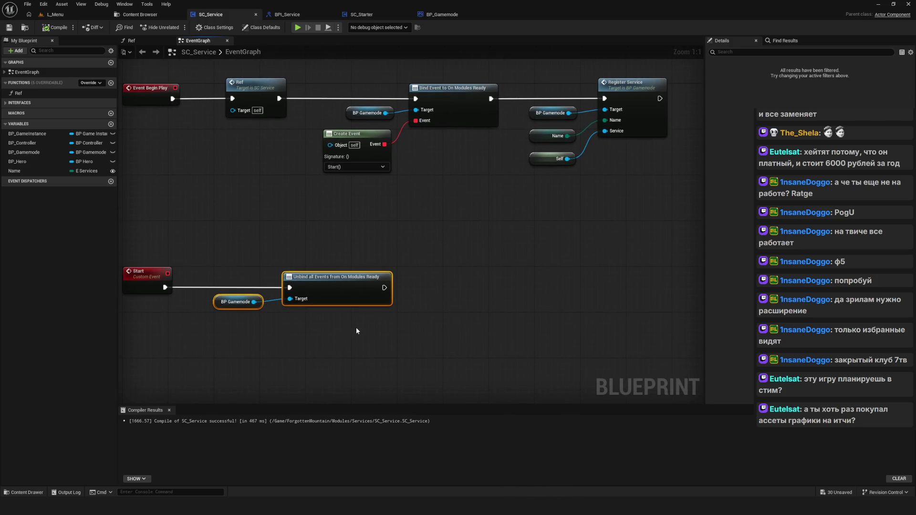
scroll(355, 330, "down", 2)
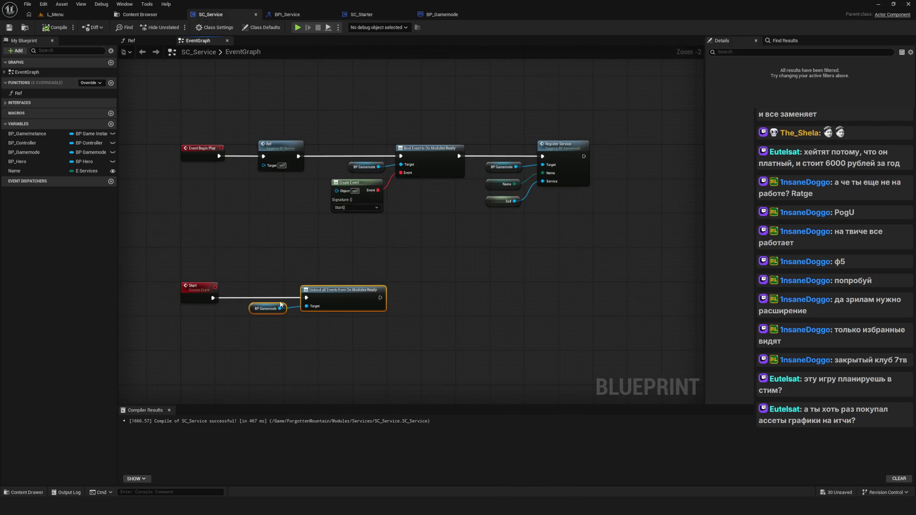
left_click_drag(424, 317, 374, 315)
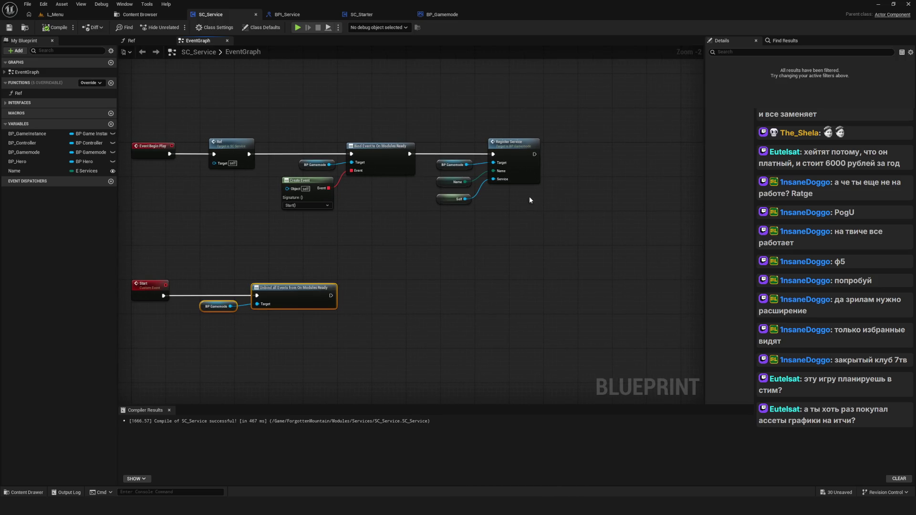
Step: Clear the selection and reframe the graph to show the lower SET node
left_click(557, 213)
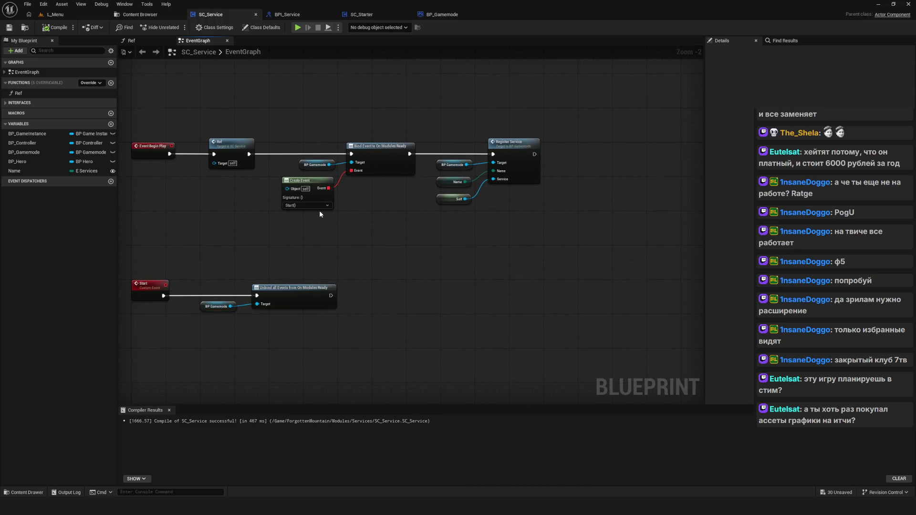
left_click_drag(487, 250, 496, 252)
scroll(328, 274, "down", 5)
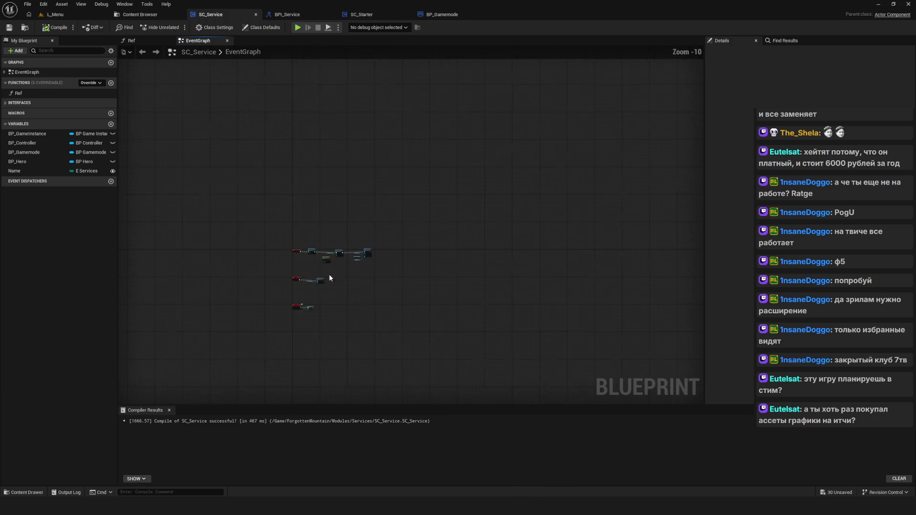
scroll(347, 286, "up", 7)
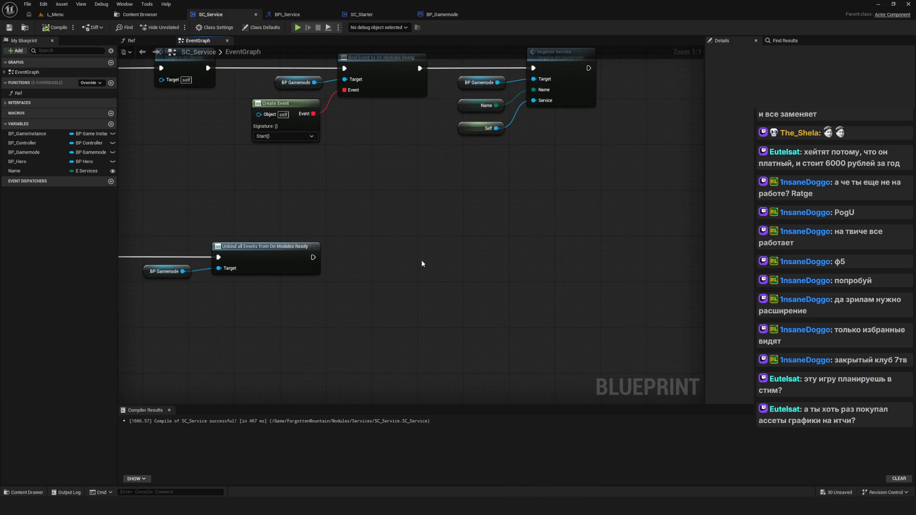
scroll(422, 262, "down", 5)
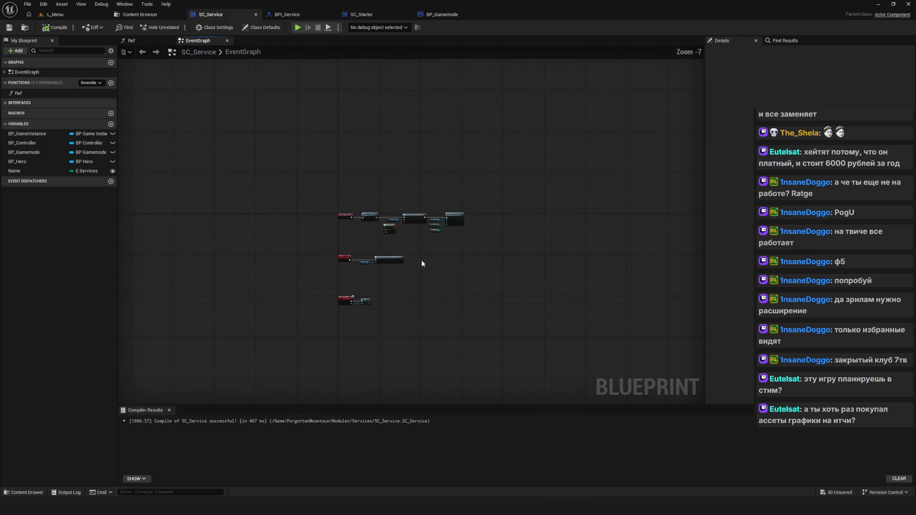
scroll(422, 263, "up", 3)
left_click_drag(419, 265, 428, 252)
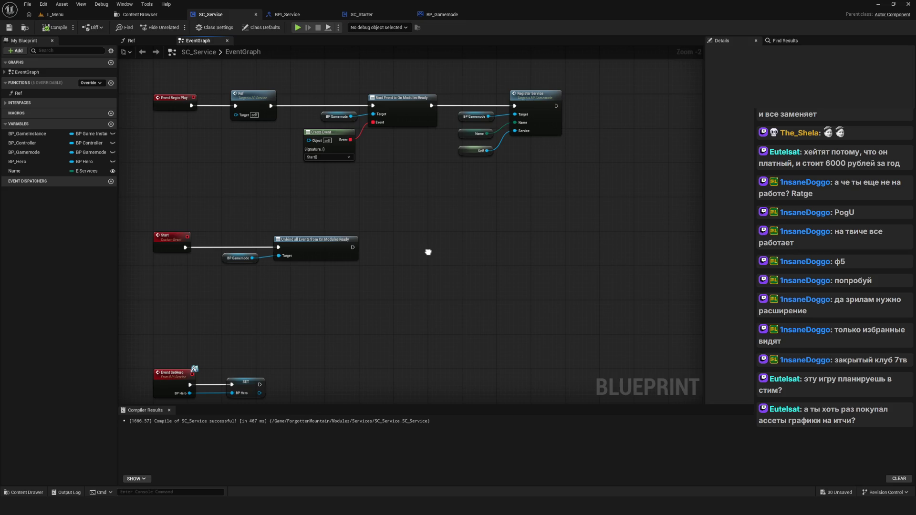
left_click_drag(428, 252, 338, 272)
left_click_drag(399, 259, 434, 193)
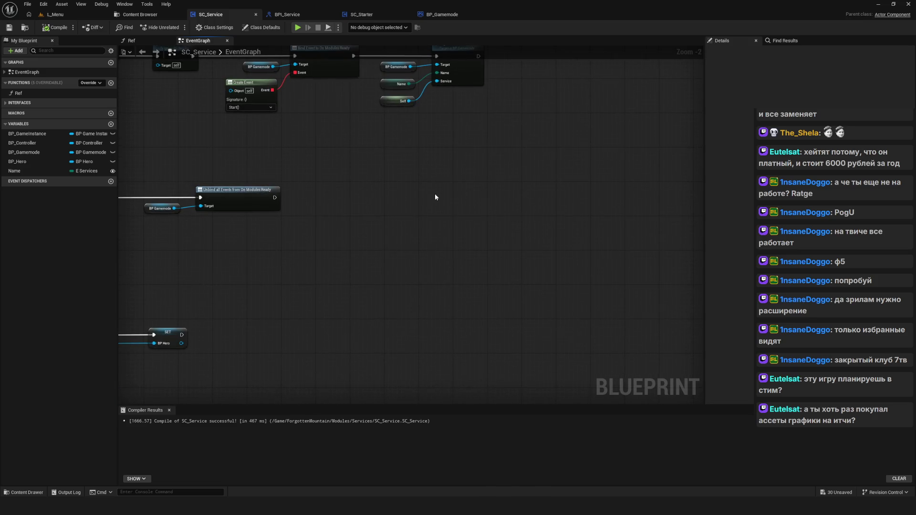
Step: Switch to the whiteboard and draw arrows after Services and Gamemode
key("alt+Tab")
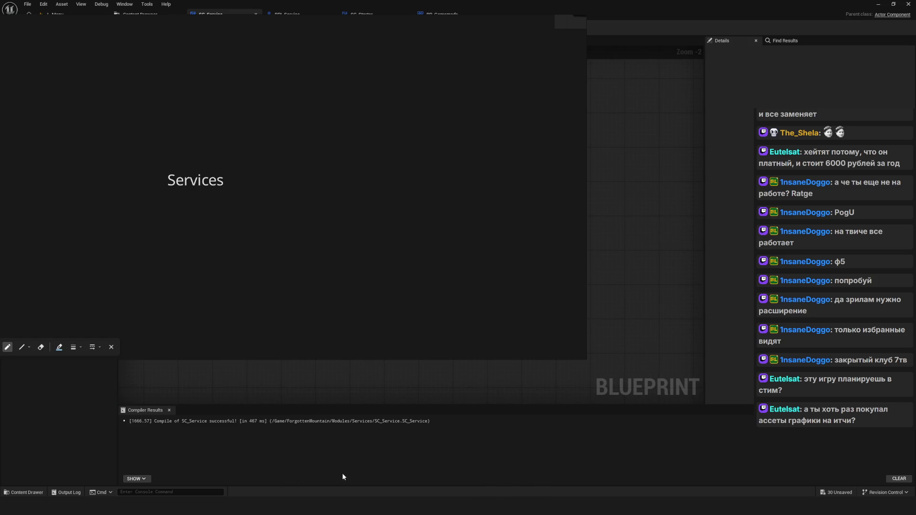
mouse_move(246, 200)
left_mouse_down()
mouse_move(308, 199)
mouse_move(303, 188)
mouse_move(343, 198)
mouse_move(363, 178)
mouse_move(384, 194)
left_mouse_up()
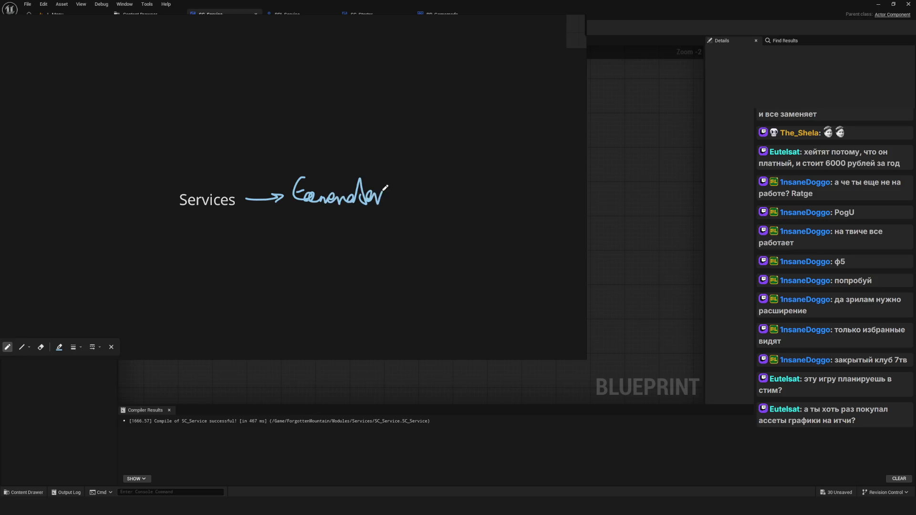
scroll(384, 193, "down", 2)
mouse_move(283, 210)
left_mouse_down()
mouse_move(364, 210)
mouse_move(375, 189)
mouse_move(396, 208)
mouse_move(406, 203)
mouse_move(359, 218)
mouse_move(372, 202)
mouse_move(367, 216)
left_mouse_up()
Step: Handwrite the word Service at the end of the chain
scroll(382, 206, "right", 2)
scroll(411, 207, "right", 1)
scroll(415, 217, "right", 1)
mouse_move(383, 211)
left_mouse_down()
mouse_move(395, 206)
mouse_move(394, 216)
left_mouse_up()
mouse_move(398, 216)
left_mouse_down()
mouse_move(407, 200)
mouse_move(459, 208)
left_mouse_up()
left_click(424, 193)
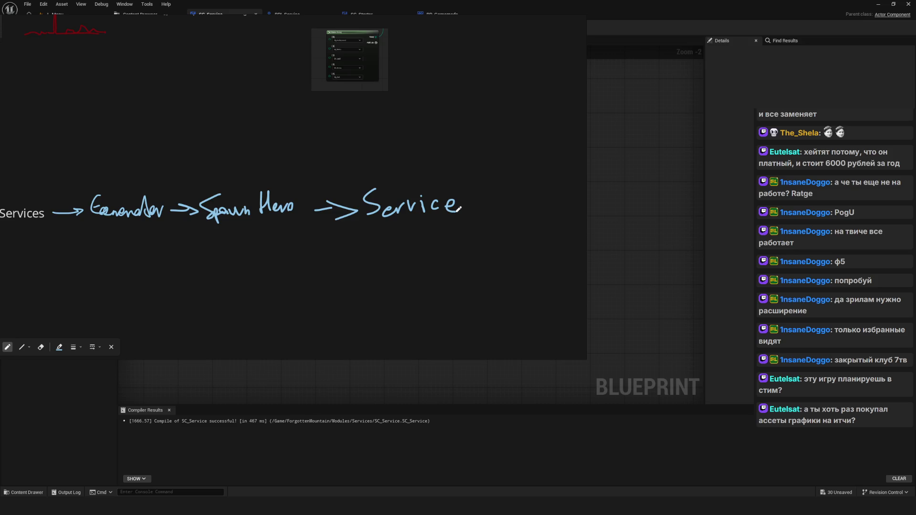
scroll(317, 238, "right", 1)
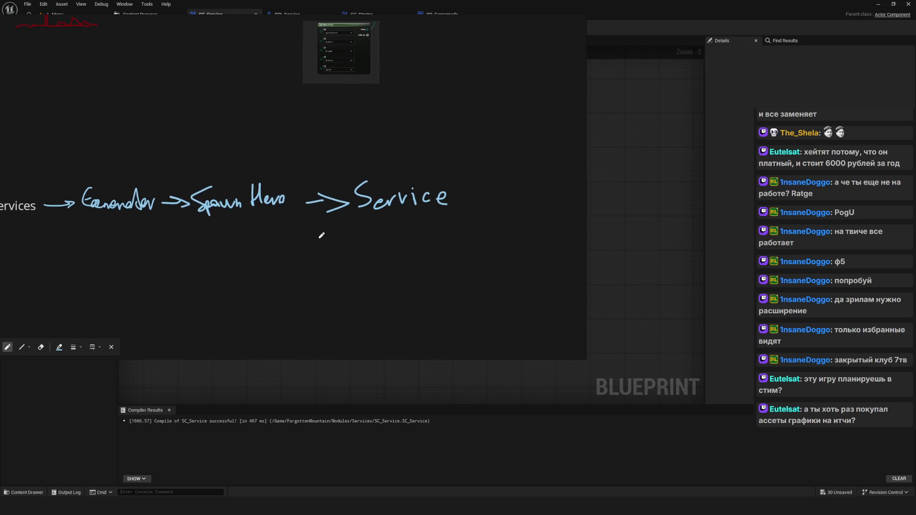
Step: Write 'set' above the arrow into Service, retrace that arrow, and start an upward arrow
mouse_move(306, 168)
left_mouse_down()
mouse_move(299, 180)
mouse_move(329, 181)
mouse_move(335, 165)
left_mouse_up()
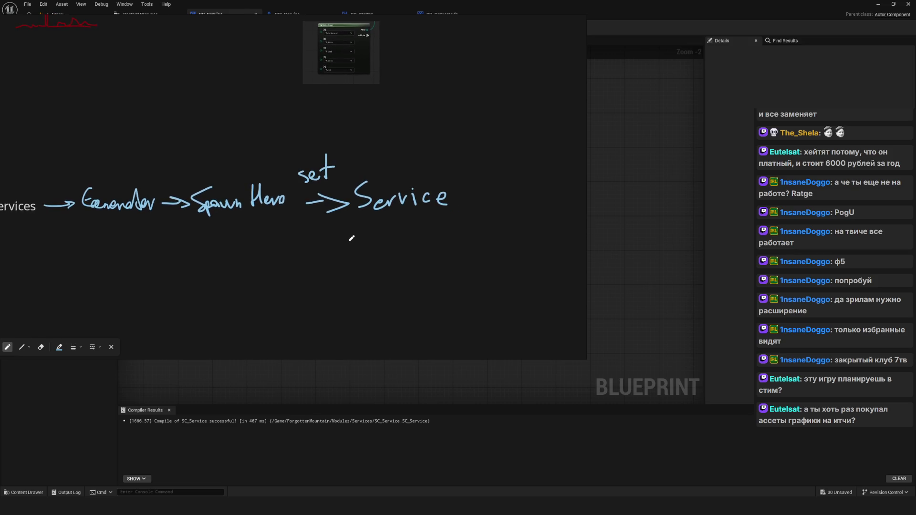
scroll(351, 238, "left", 1)
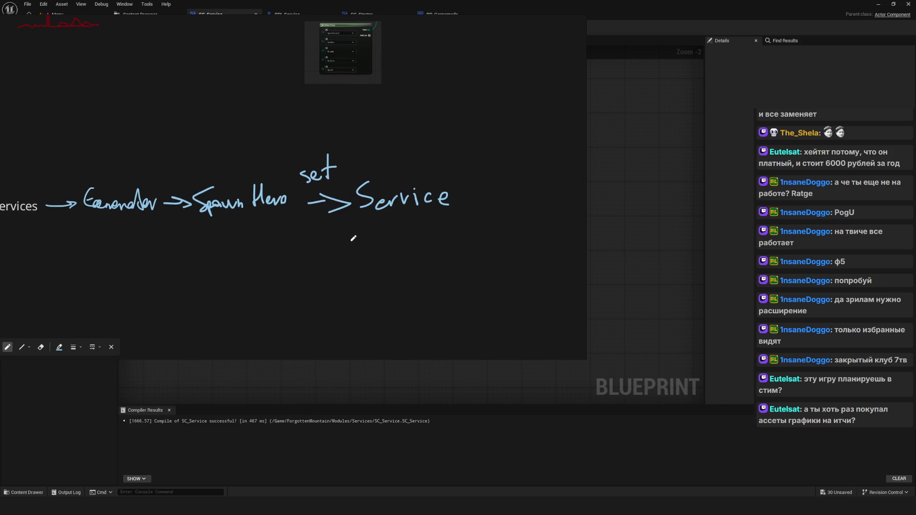
scroll(353, 238, "up", 2)
mouse_move(298, 196)
left_mouse_down()
mouse_move(345, 202)
mouse_move(279, 203)
mouse_move(357, 200)
mouse_move(357, 209)
left_mouse_up()
scroll(333, 236, "up", 3)
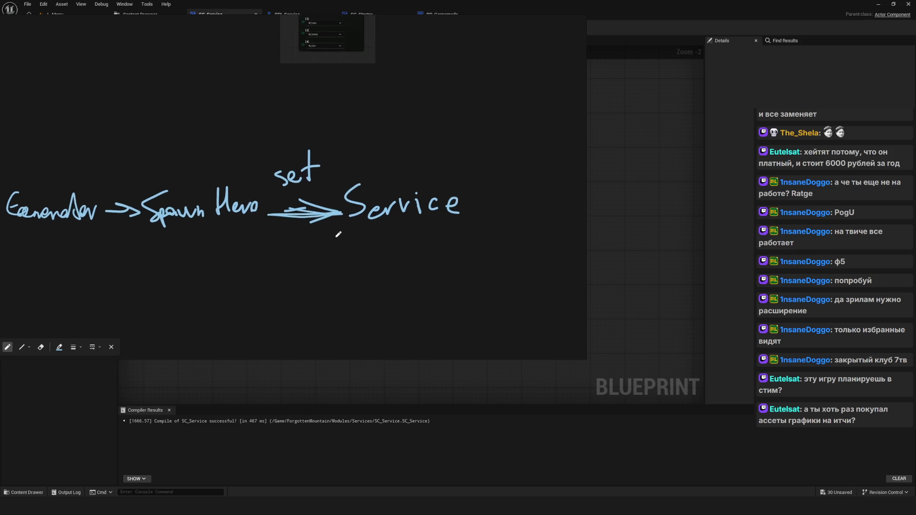
left_click_drag(448, 324, 393, 261)
Step: Draw an upward arrow at Service, a line below Gamemode, and a stroke through Spawn
mouse_move(394, 278)
left_mouse_down()
mouse_move(406, 263)
mouse_move(415, 267)
left_mouse_up()
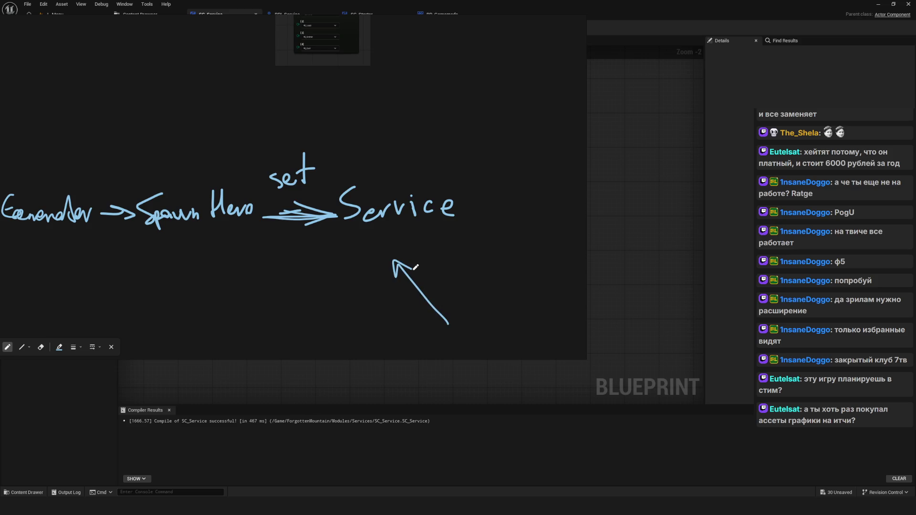
scroll(241, 235, "left", 5)
scroll(162, 287, "left", 2)
mouse_move(142, 314)
left_mouse_down()
mouse_move(183, 244)
mouse_move(188, 262)
left_mouse_up()
mouse_move(307, 101)
left_mouse_down()
mouse_move(311, 249)
mouse_move(298, 271)
left_mouse_up()
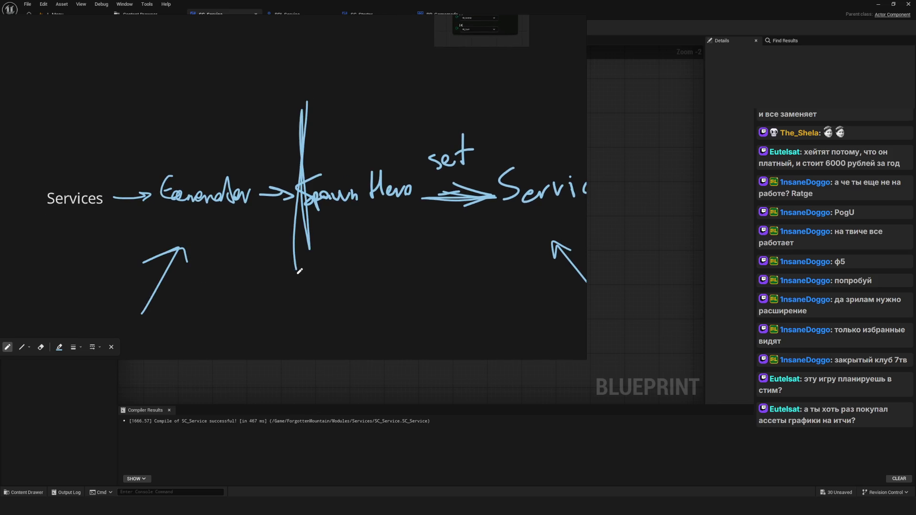
Step: Cross out the left arrow below Gamemode with an X
mouse_move(183, 238)
left_mouse_down()
mouse_move(163, 256)
mouse_move(176, 246)
mouse_move(187, 270)
left_mouse_up()
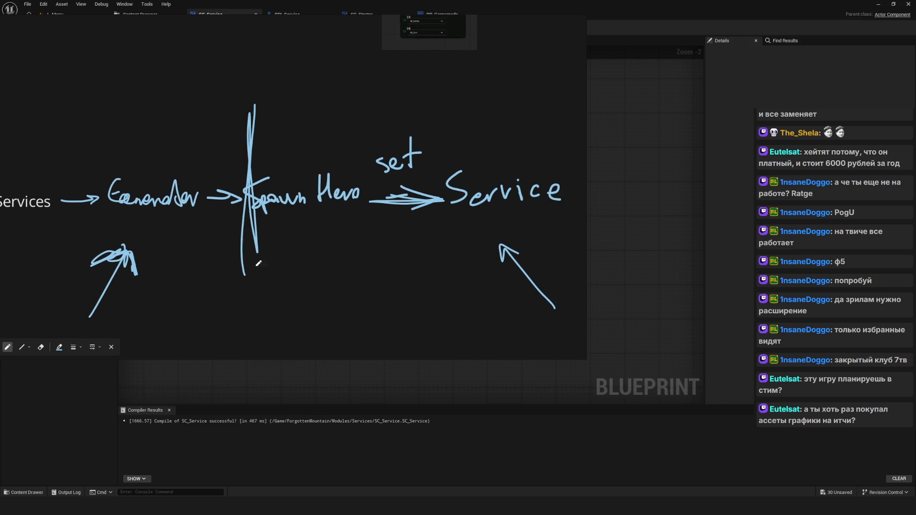
scroll(235, 262, "up", 1)
scroll(240, 286, "down", 1)
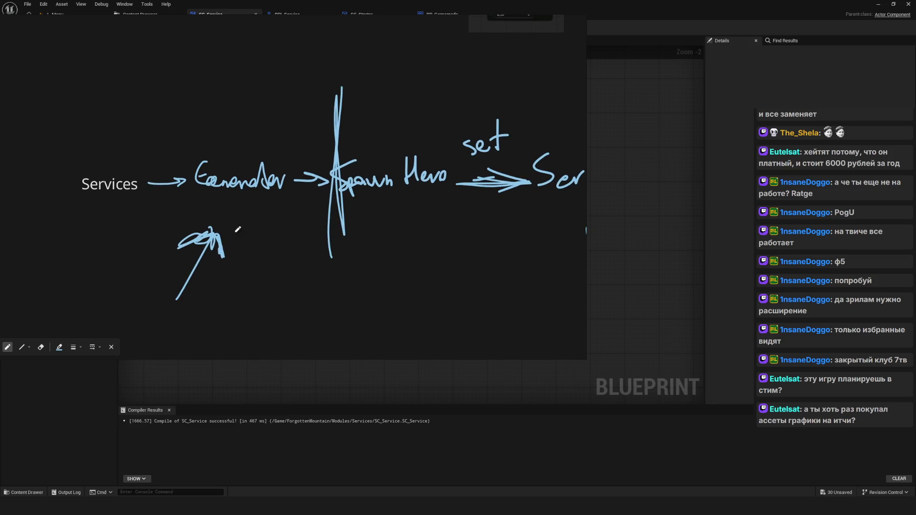
mouse_move(239, 234)
left_mouse_down()
mouse_move(188, 282)
mouse_move(162, 287)
left_mouse_up()
left_click_drag(161, 241, 231, 309)
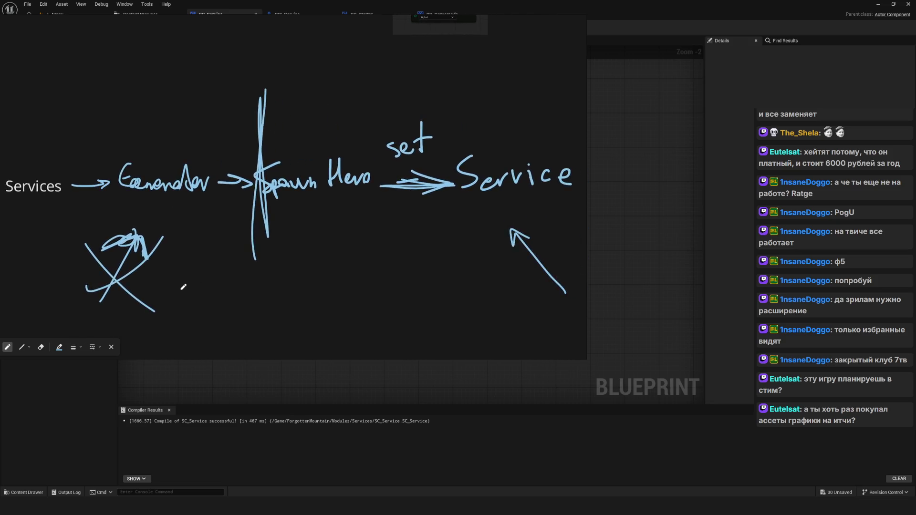
Step: Pan the board and slide the whiteboard aside to reveal the EventGraph
scroll(215, 286, "down", 2)
left_click_drag(259, 281, 272, 277)
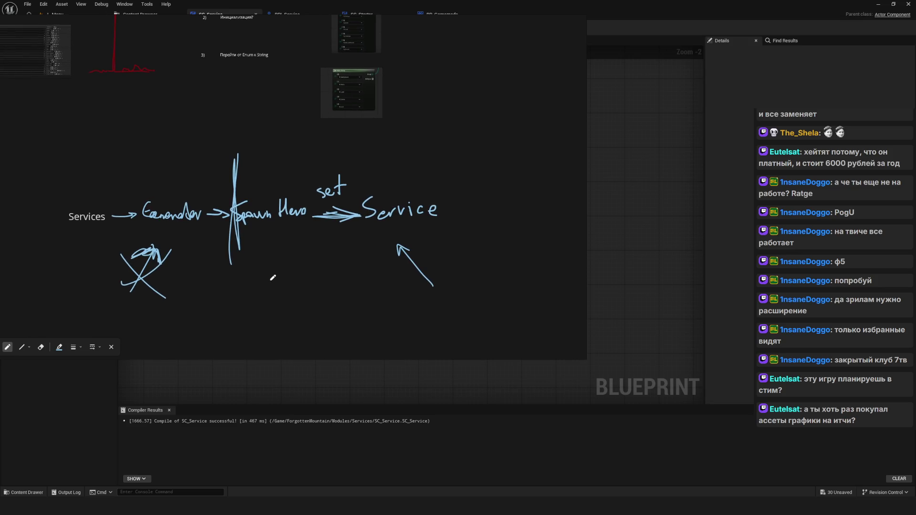
scroll(258, 238, "up", 2)
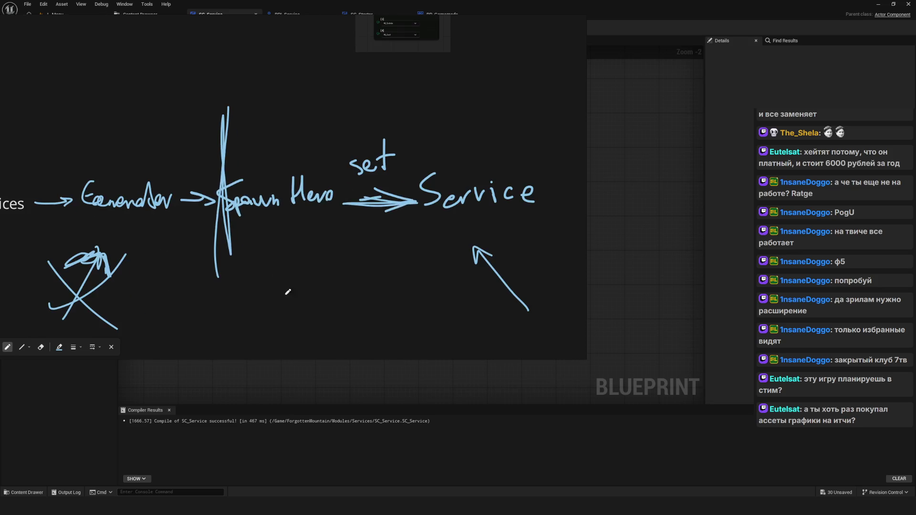
left_click_drag(393, 262, 358, 271)
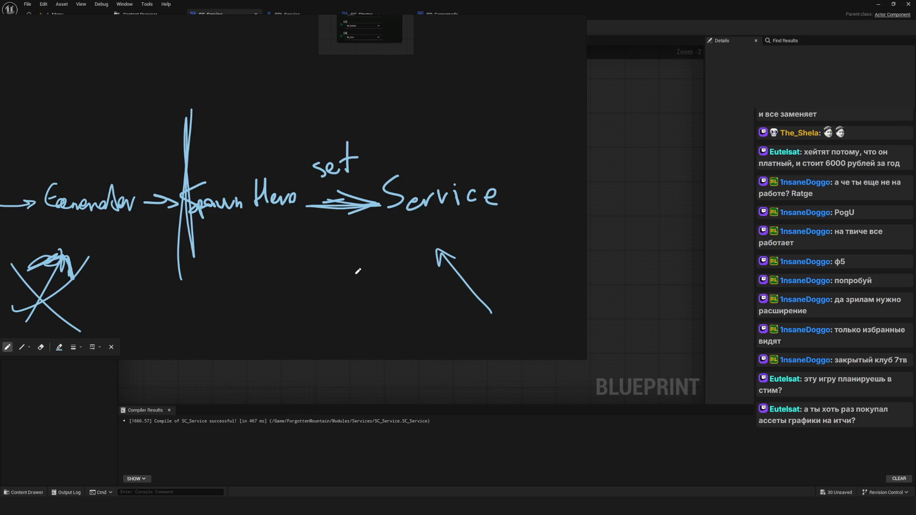
mouse_move(358, 271)
left_mouse_down()
mouse_move(415, 251)
mouse_move(424, 235)
mouse_move(599, 259)
mouse_move(540, 265)
left_mouse_up()
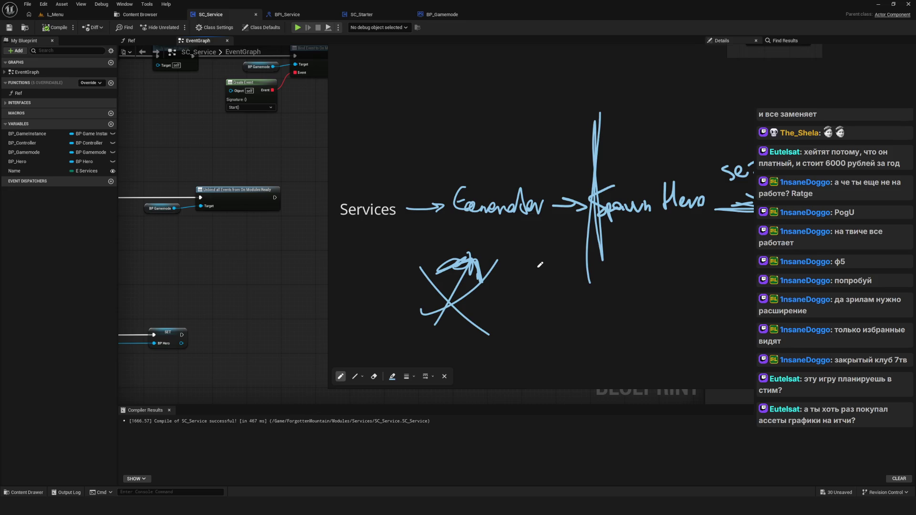
Step: Bring the whiteboard back over the graph, then close it
left_click_drag(540, 265, 319, 259)
scroll(417, 286, "down", 4)
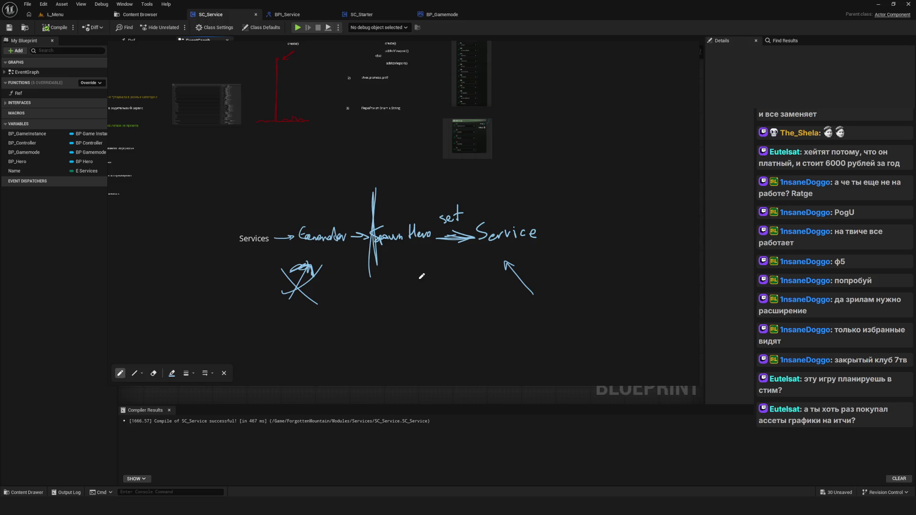
left_click(676, 47)
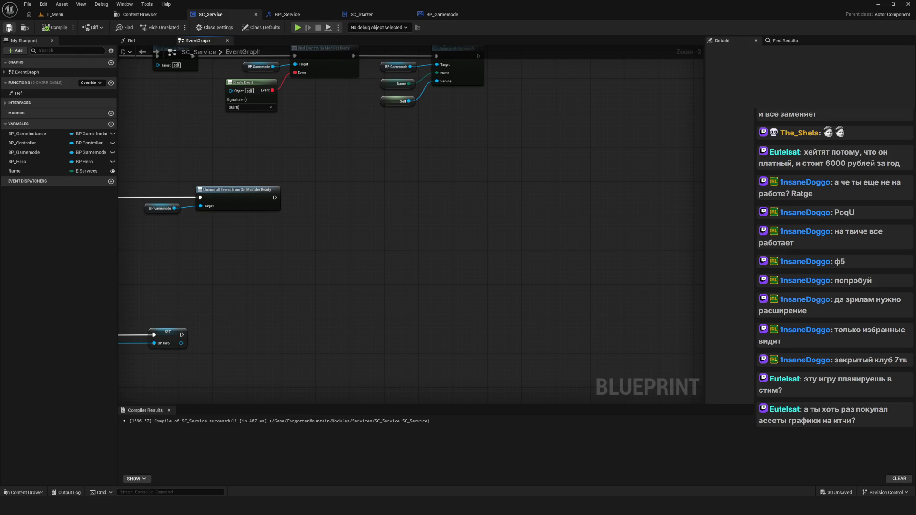
Step: Reopen the whiteboard with Ctrl+Alt+G and zoom around the Stream board's task notes
key("ctrl+alt+g")
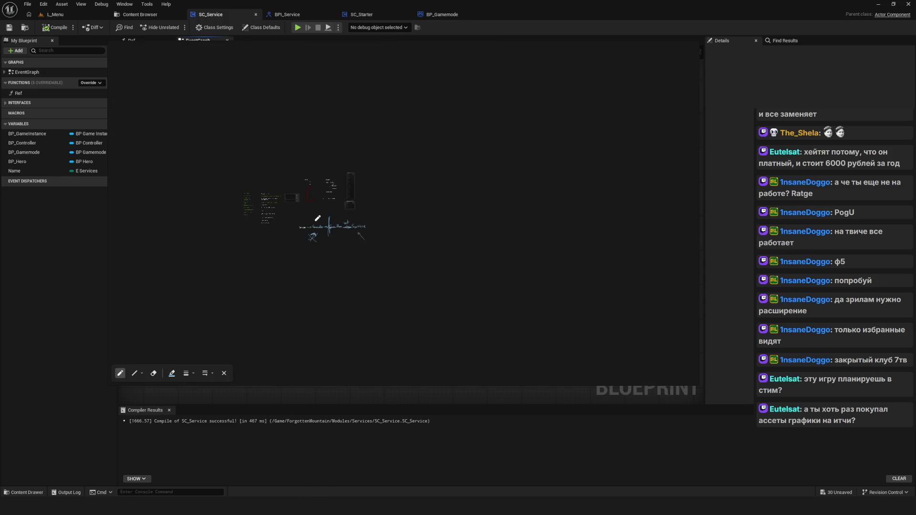
scroll(361, 254, "up", 6)
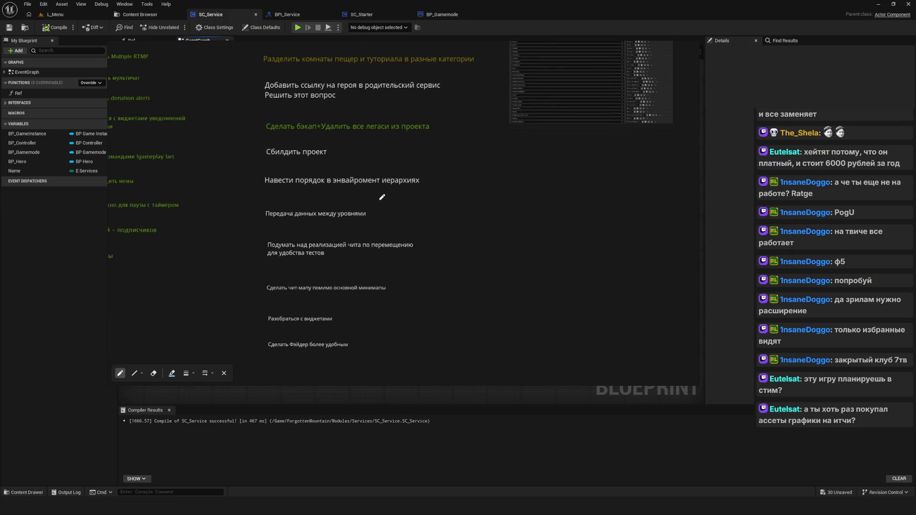
scroll(381, 197, "up", 2)
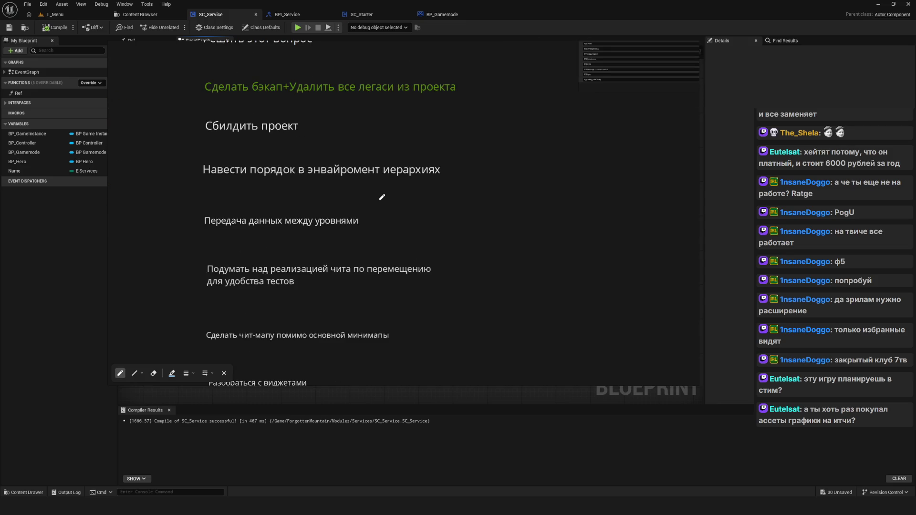
scroll(381, 197, "down", 5)
scroll(410, 209, "up", 3)
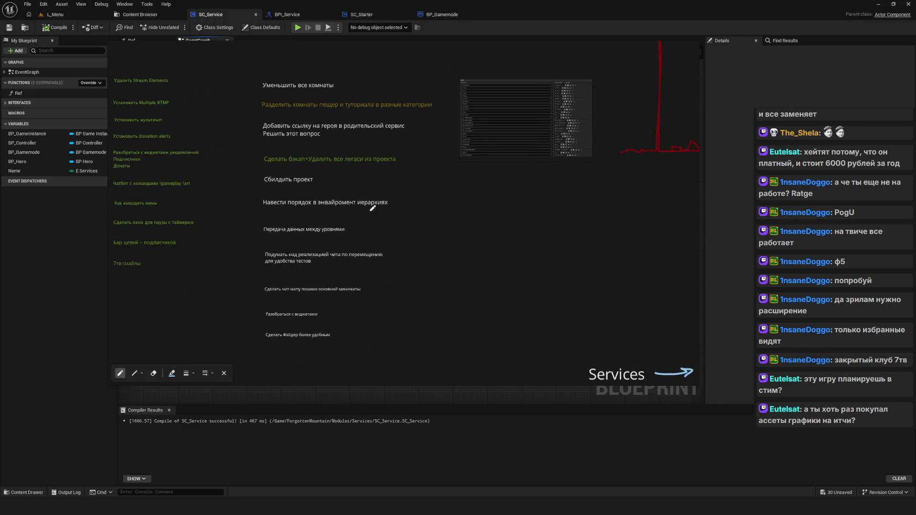
scroll(409, 209, "down", 2)
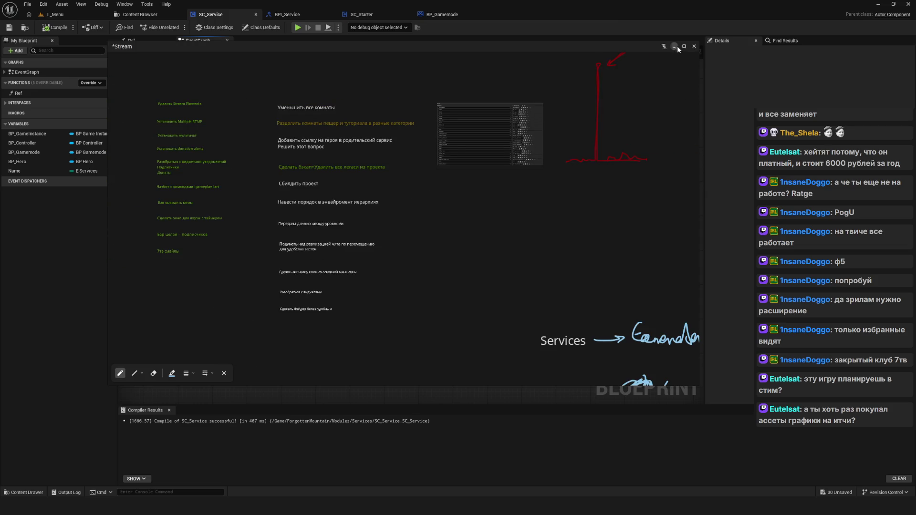